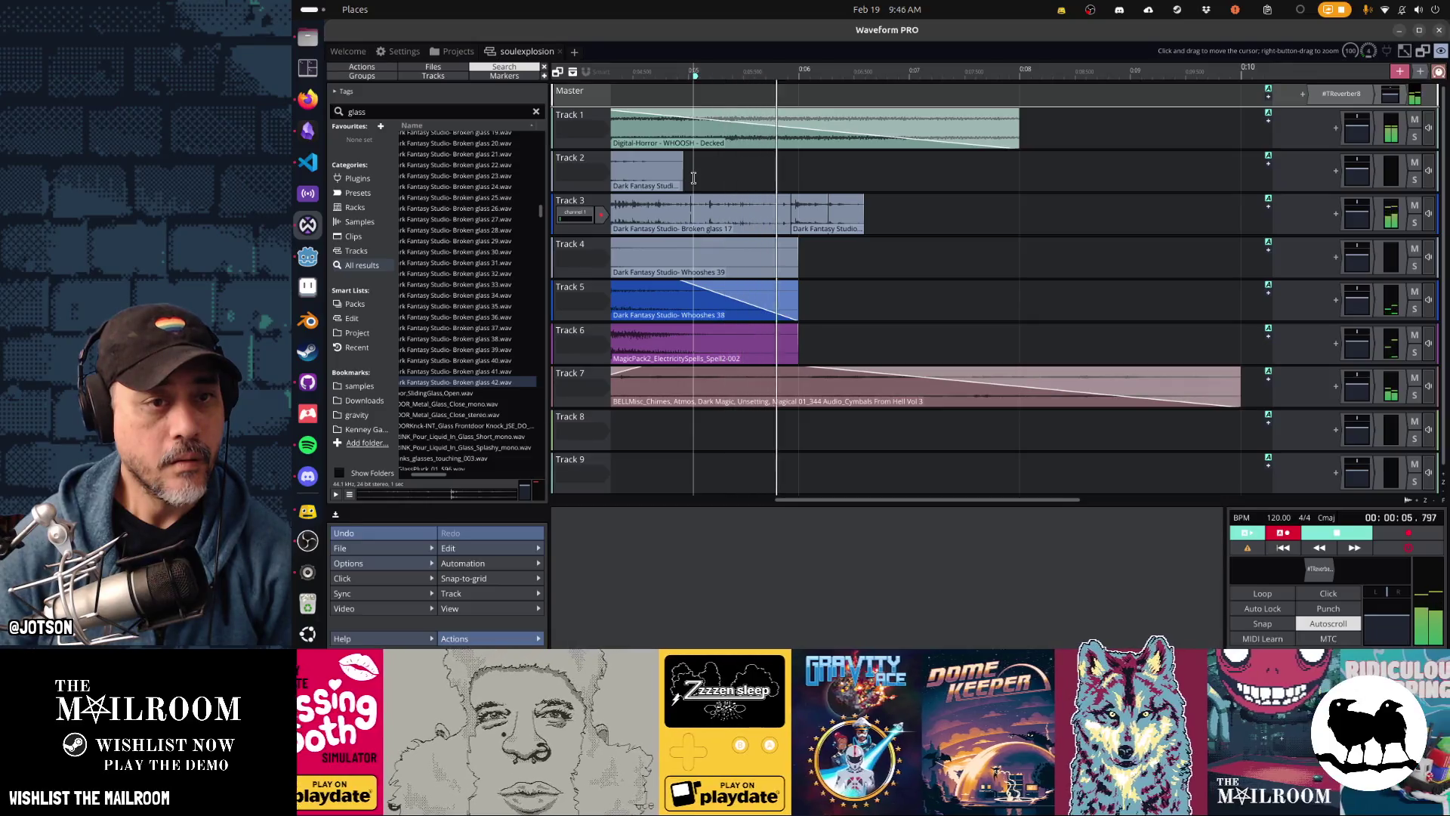
Step: Stop playback and audition Broken glass 41, 40 and 23 in the browser
{"action": "key", "text": "space"}
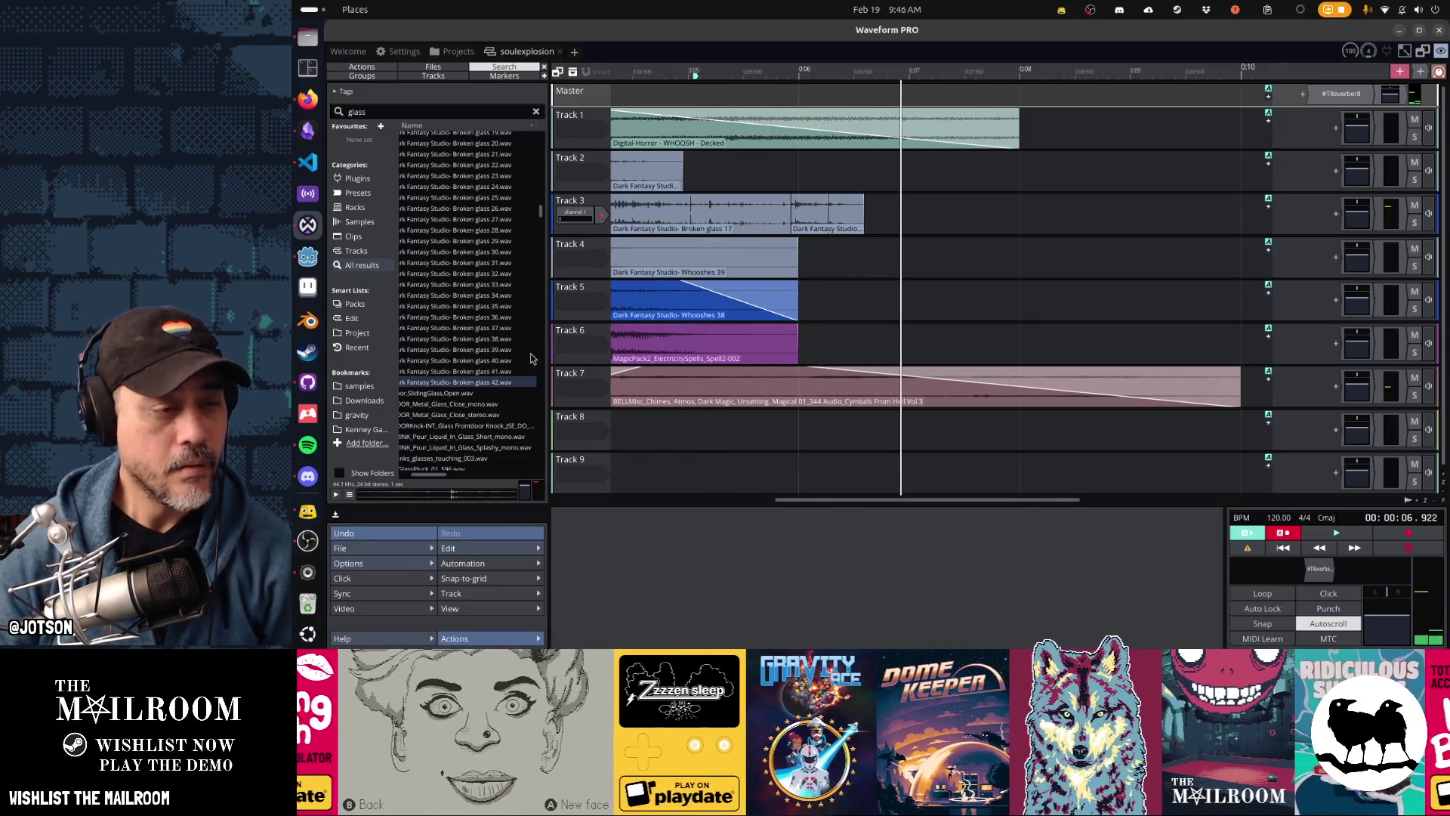
{"action": "left_click", "coordinate": [478, 372]}
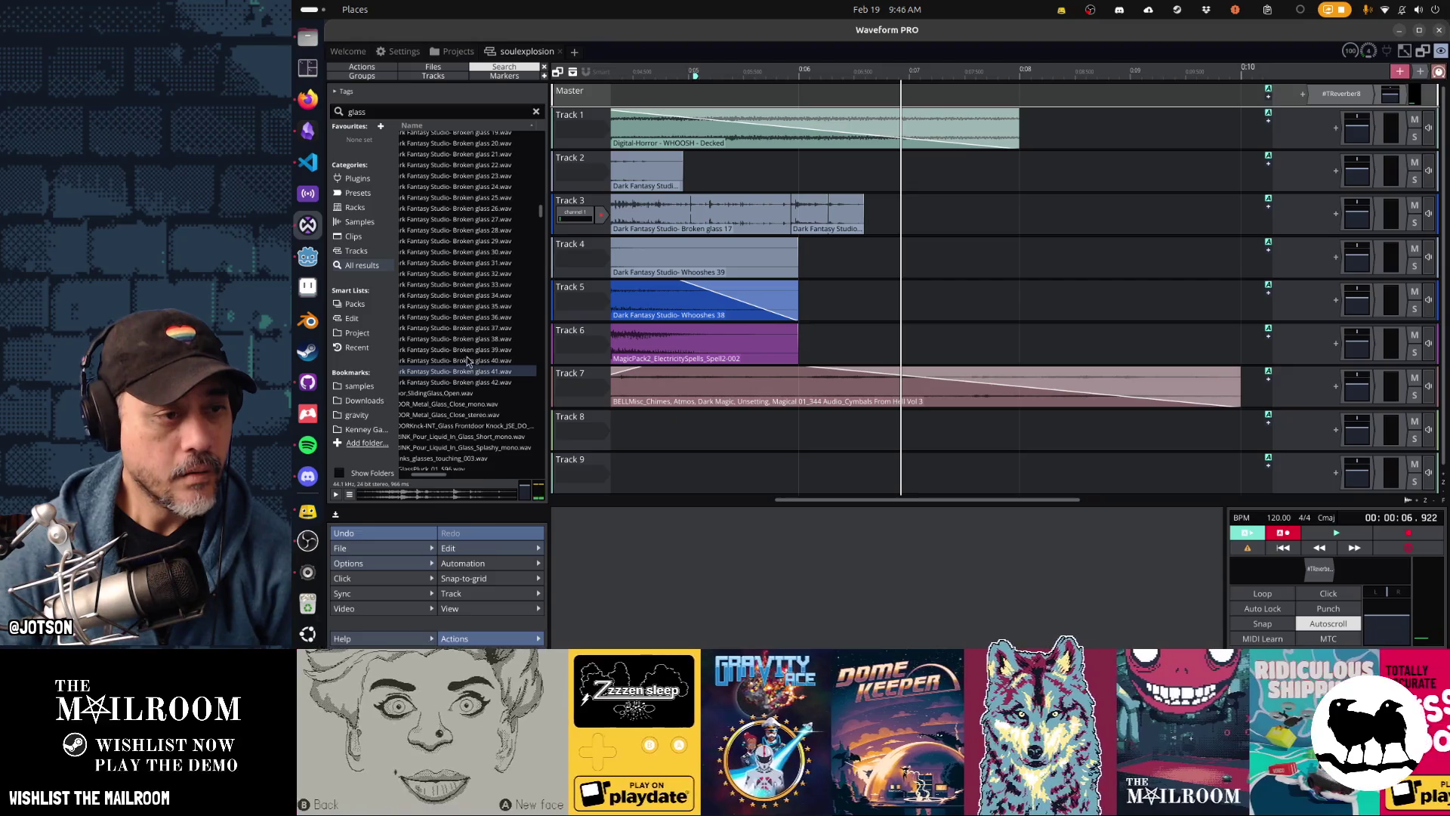
{"action": "left_click", "coordinate": [467, 362]}
{"action": "left_click", "coordinate": [457, 176]}
{"action": "scroll", "coordinate": [476, 286], "scroll_direction": "up", "scroll_amount": 3}
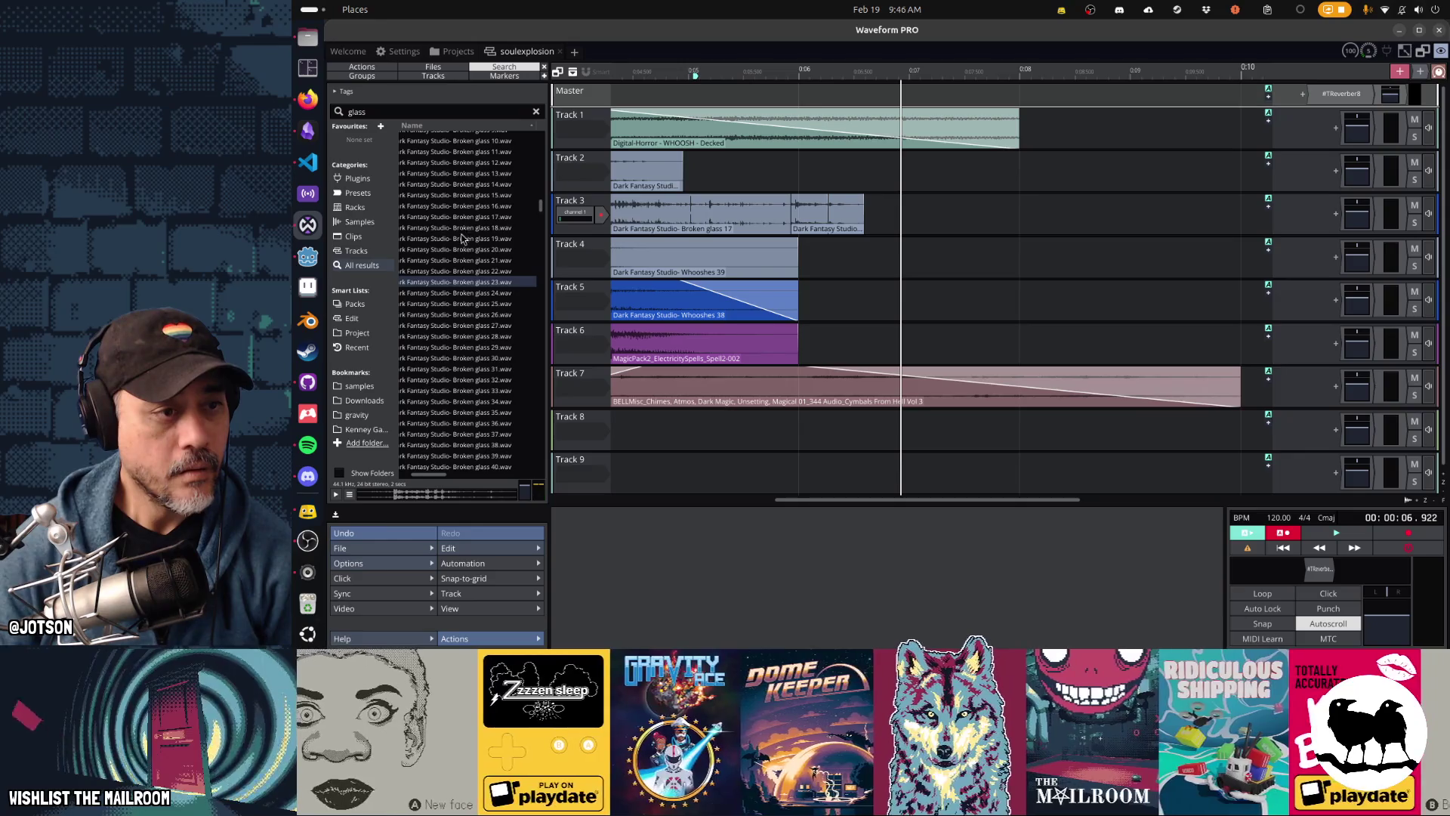
Step: Place Broken glass 23 on Track 3 after the existing clip and play from about 0:05
{"action": "mouse_move", "coordinate": [472, 287]}
{"action": "left_mouse_down"}
{"action": "mouse_move", "coordinate": [933, 243]}
{"action": "mouse_move", "coordinate": [910, 243]}
{"action": "mouse_move", "coordinate": [922, 204]}
{"action": "mouse_move", "coordinate": [1092, 205]}
{"action": "mouse_move", "coordinate": [835, 203]}
{"action": "mouse_move", "coordinate": [877, 202]}
{"action": "left_mouse_up"}
{"action": "left_click", "coordinate": [707, 175]}
{"action": "key", "text": "space"}
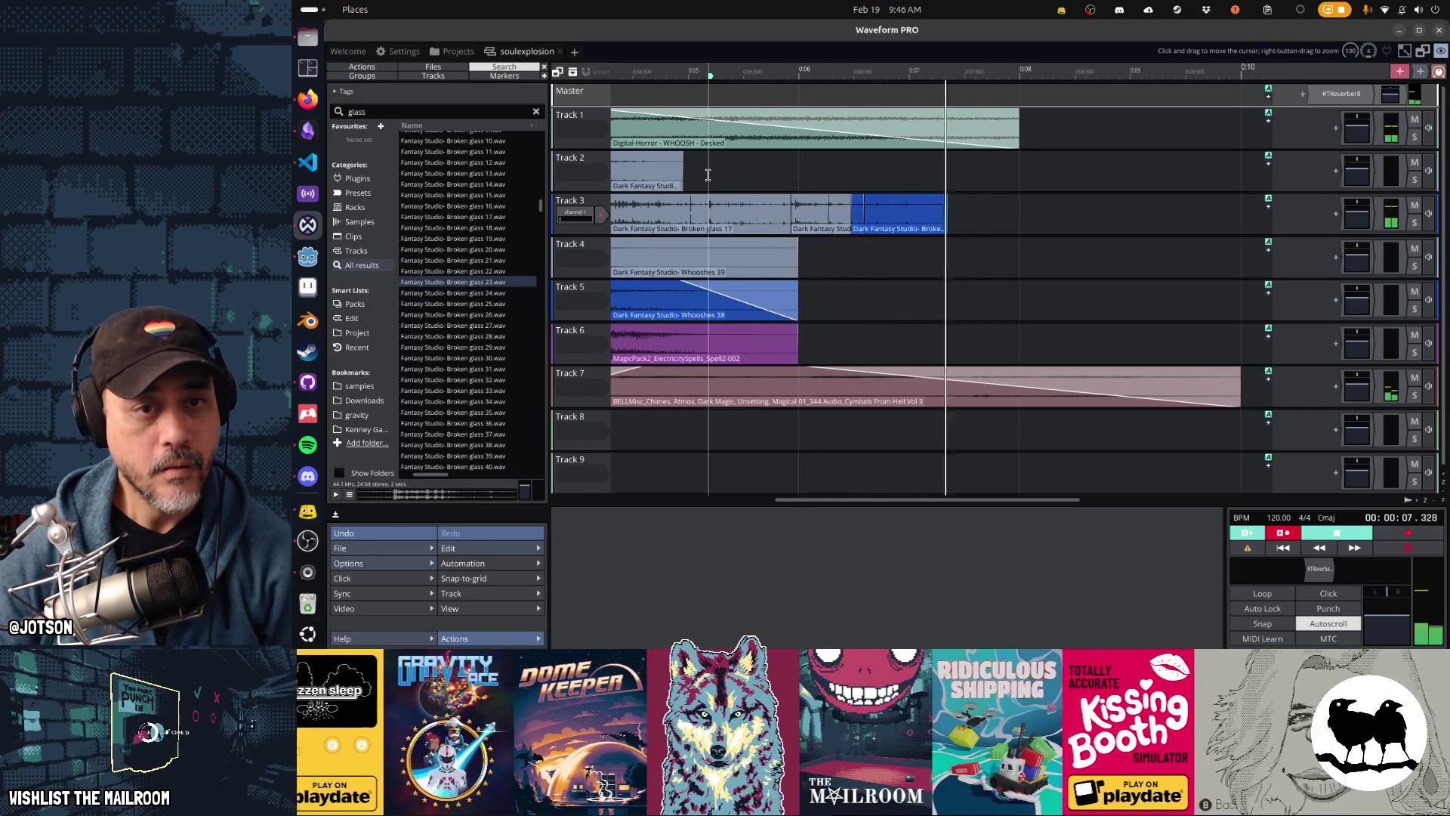
Step: Stop playback and preview Broken glass 20, 15, 12, 7, 9 and 3
{"action": "key", "text": "space"}
{"action": "left_click", "coordinate": [479, 252]}
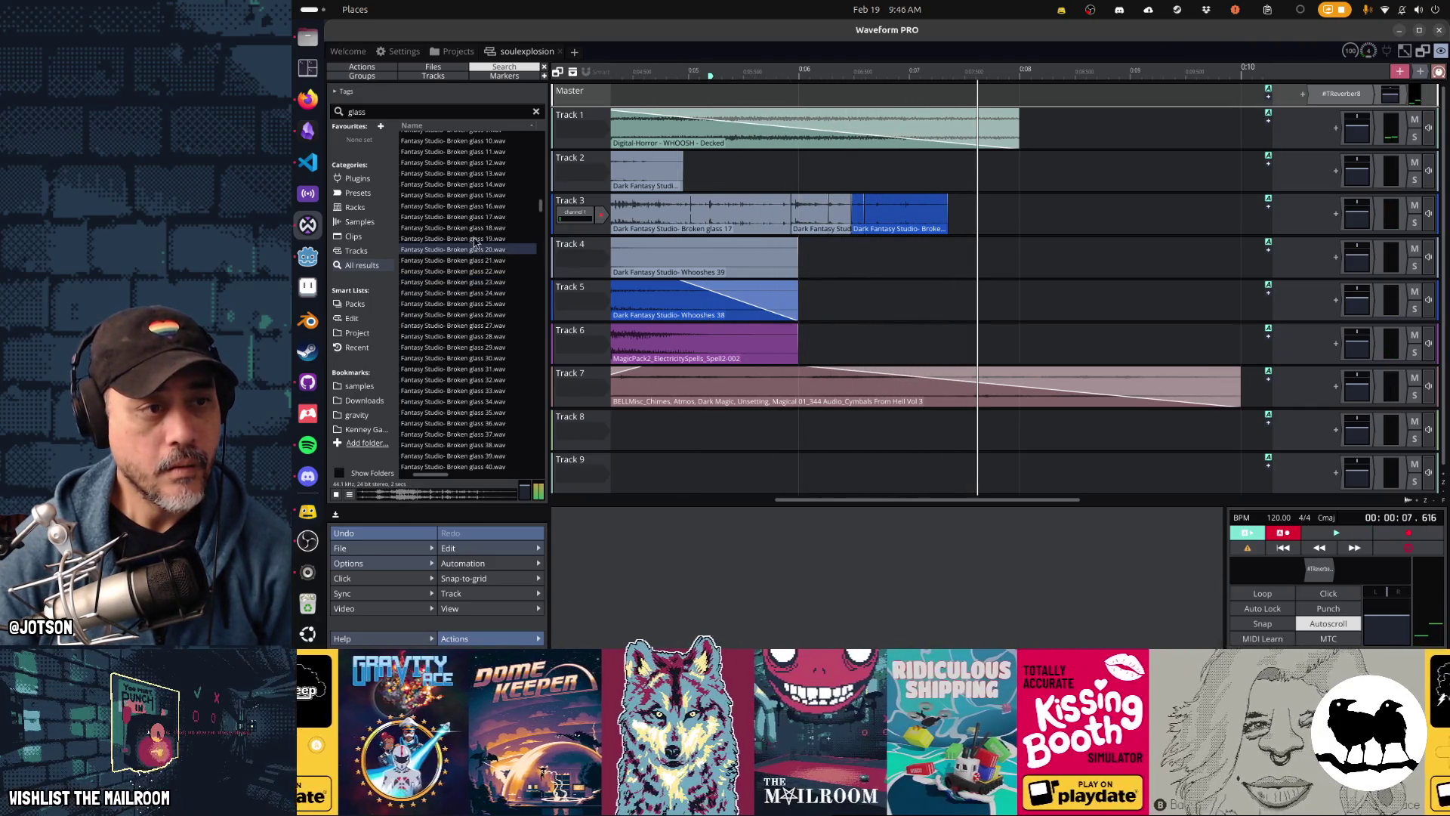
{"action": "left_click", "coordinate": [475, 196]}
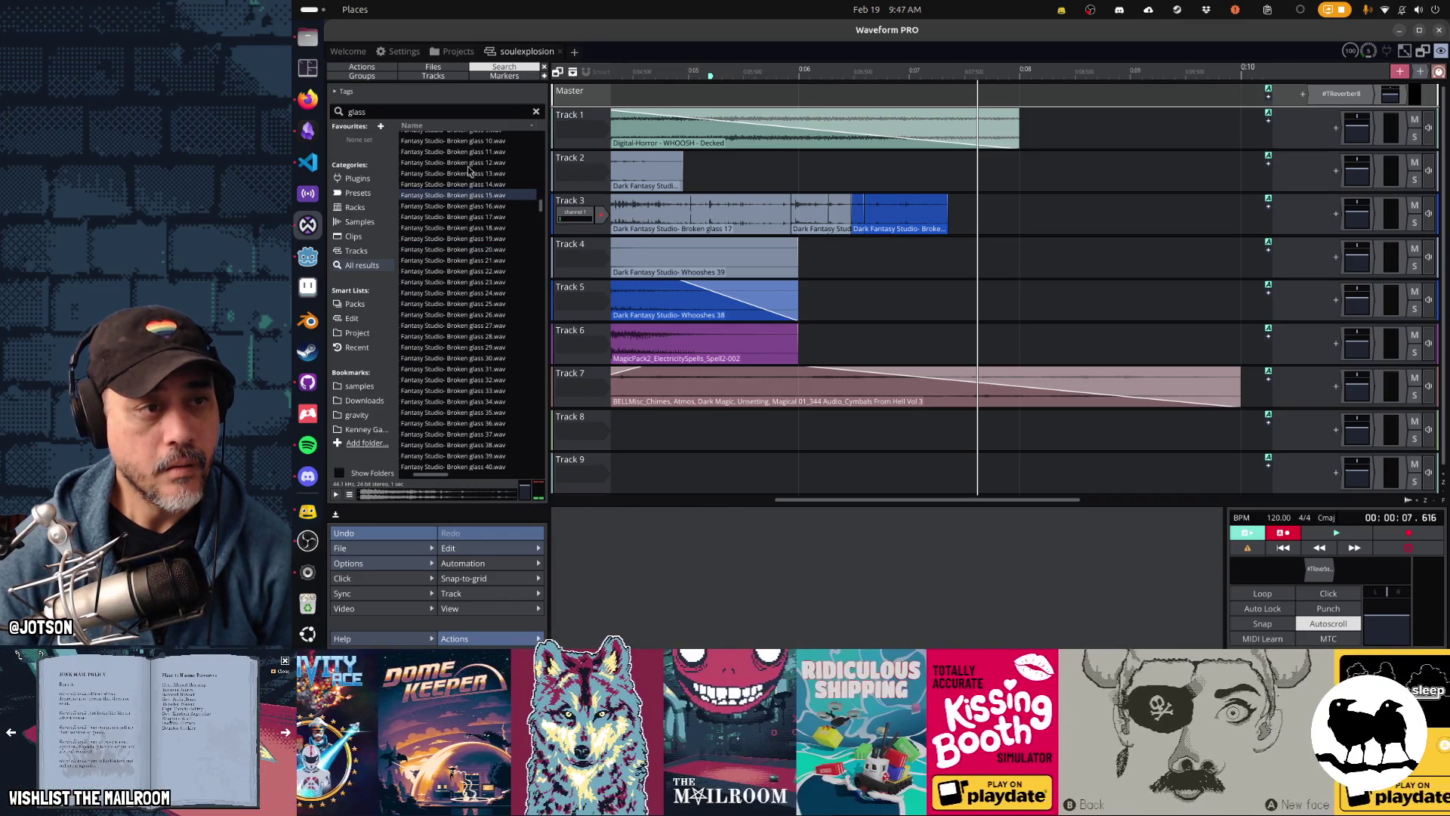
{"action": "left_click", "coordinate": [469, 166]}
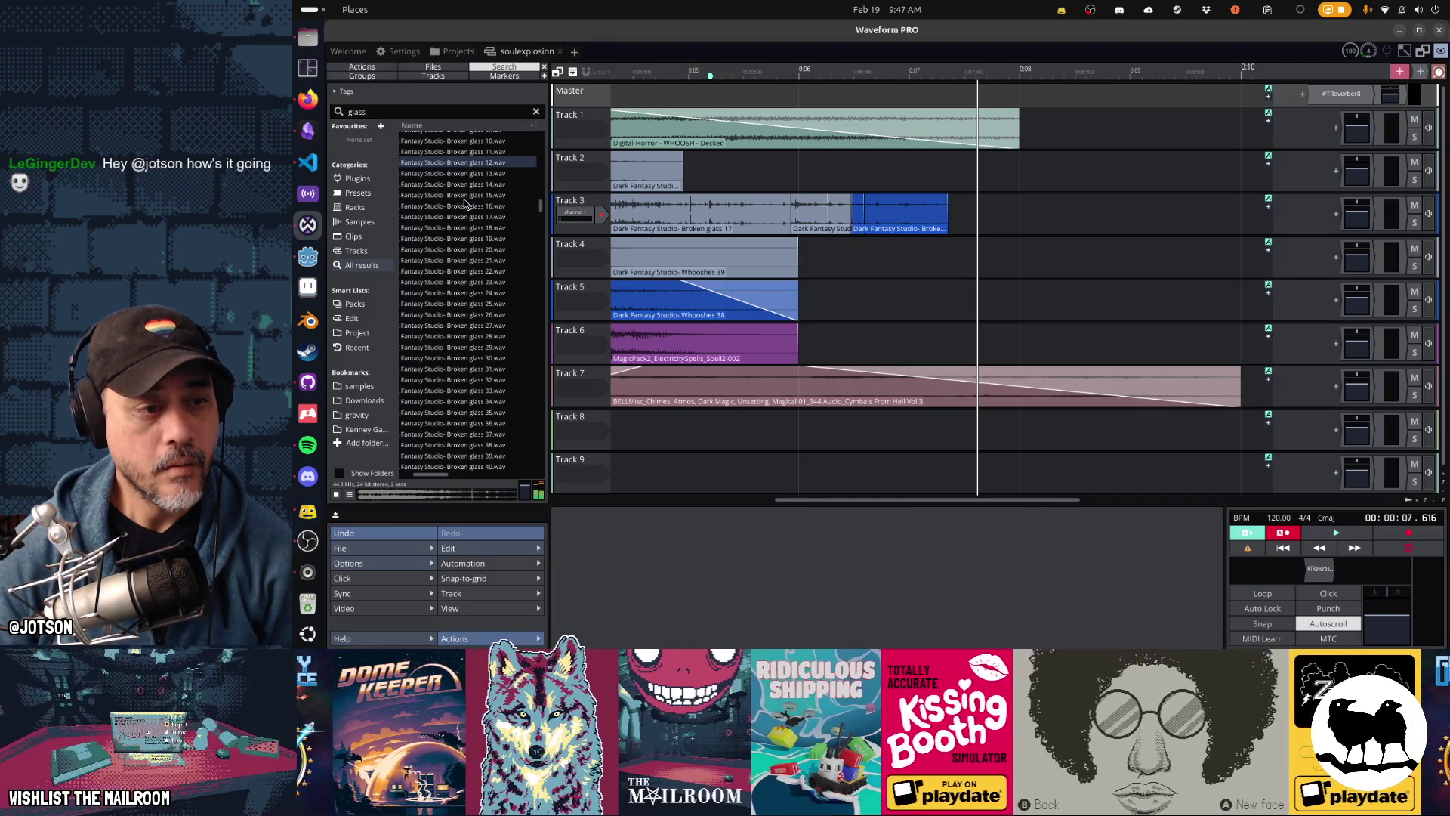
{"action": "scroll", "coordinate": [471, 201], "scroll_direction": "up", "scroll_amount": 3}
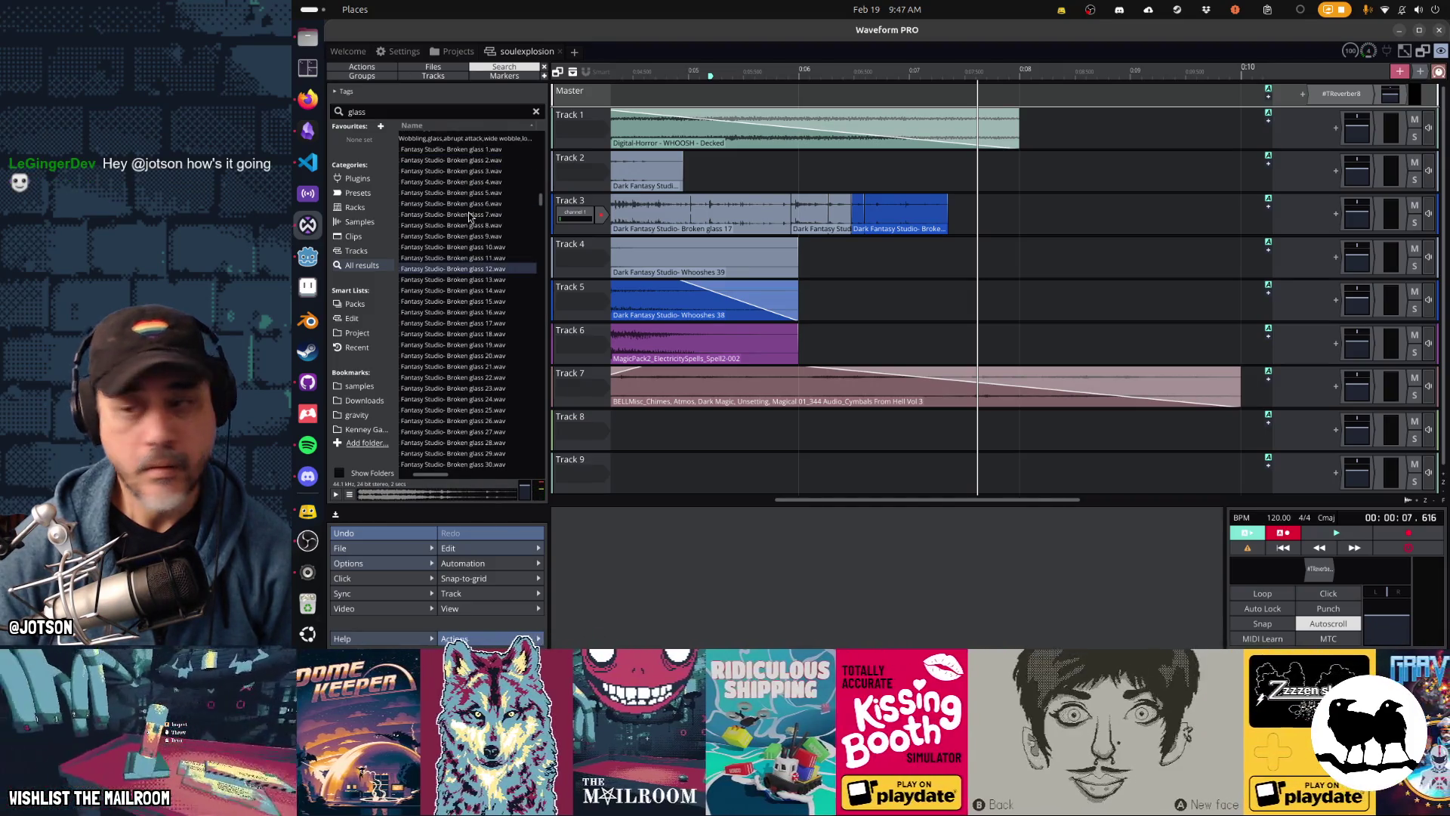
{"action": "left_click", "coordinate": [471, 216]}
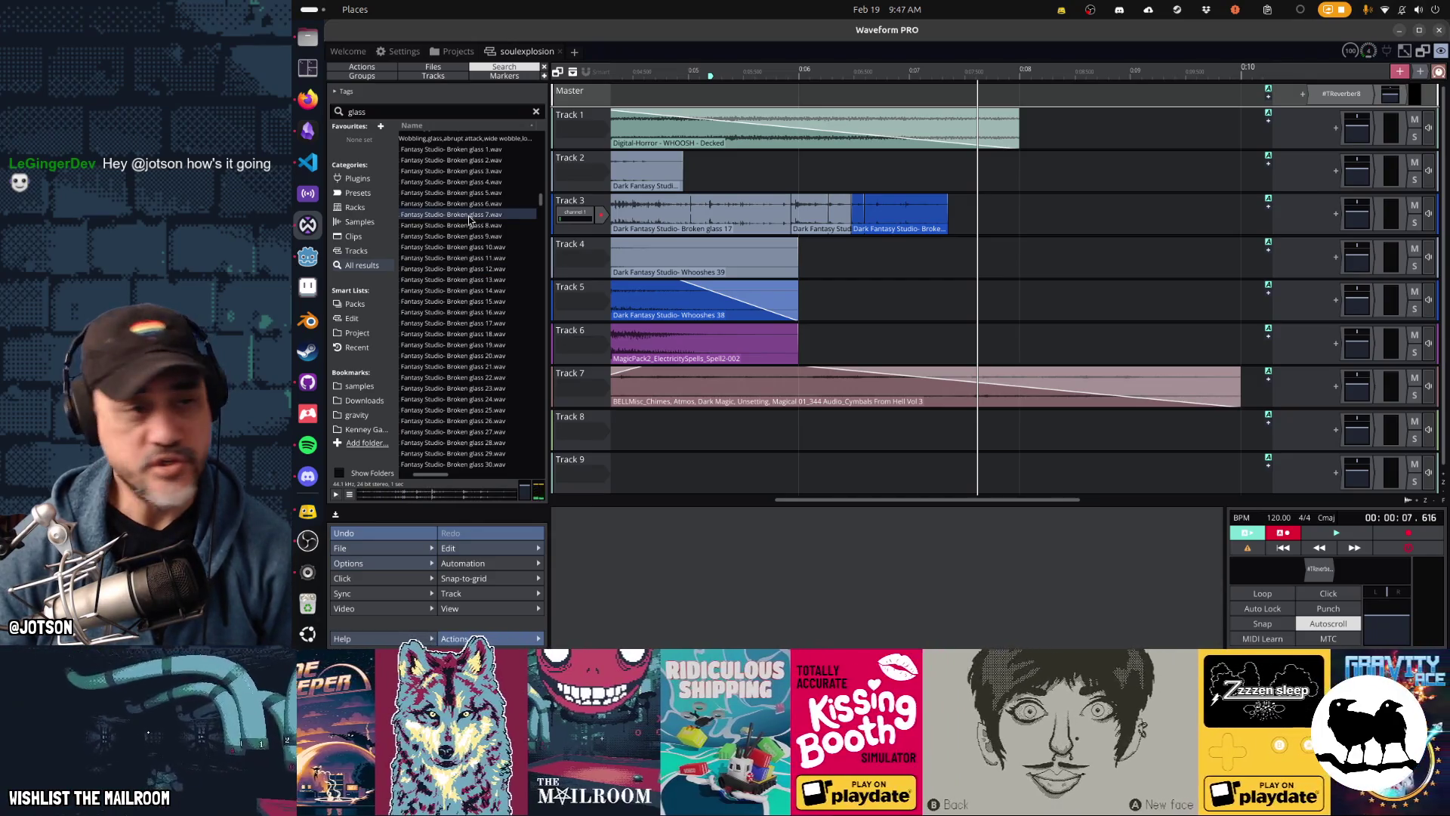
{"action": "left_click", "coordinate": [471, 236]}
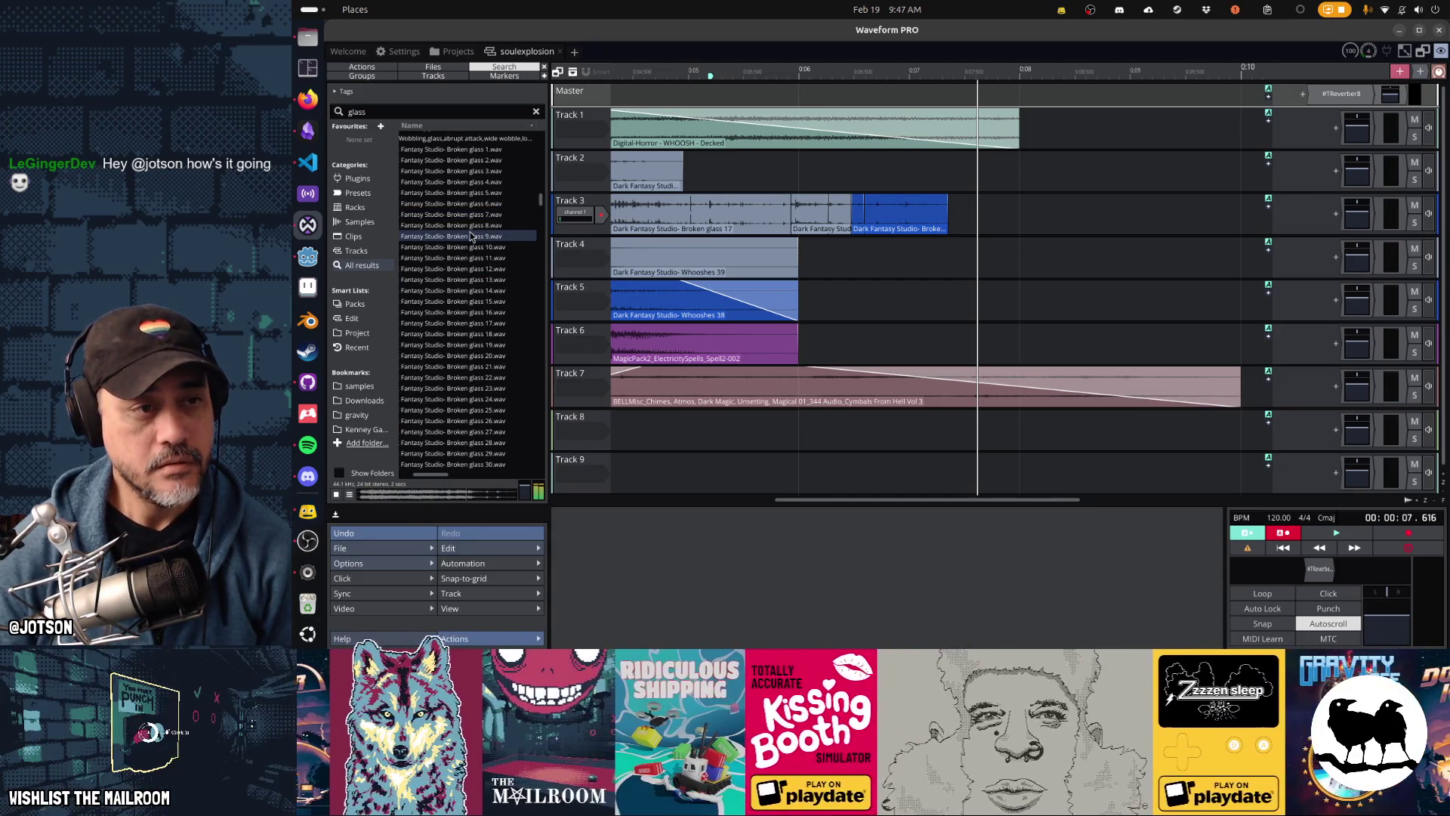
{"action": "left_click", "coordinate": [461, 172]}
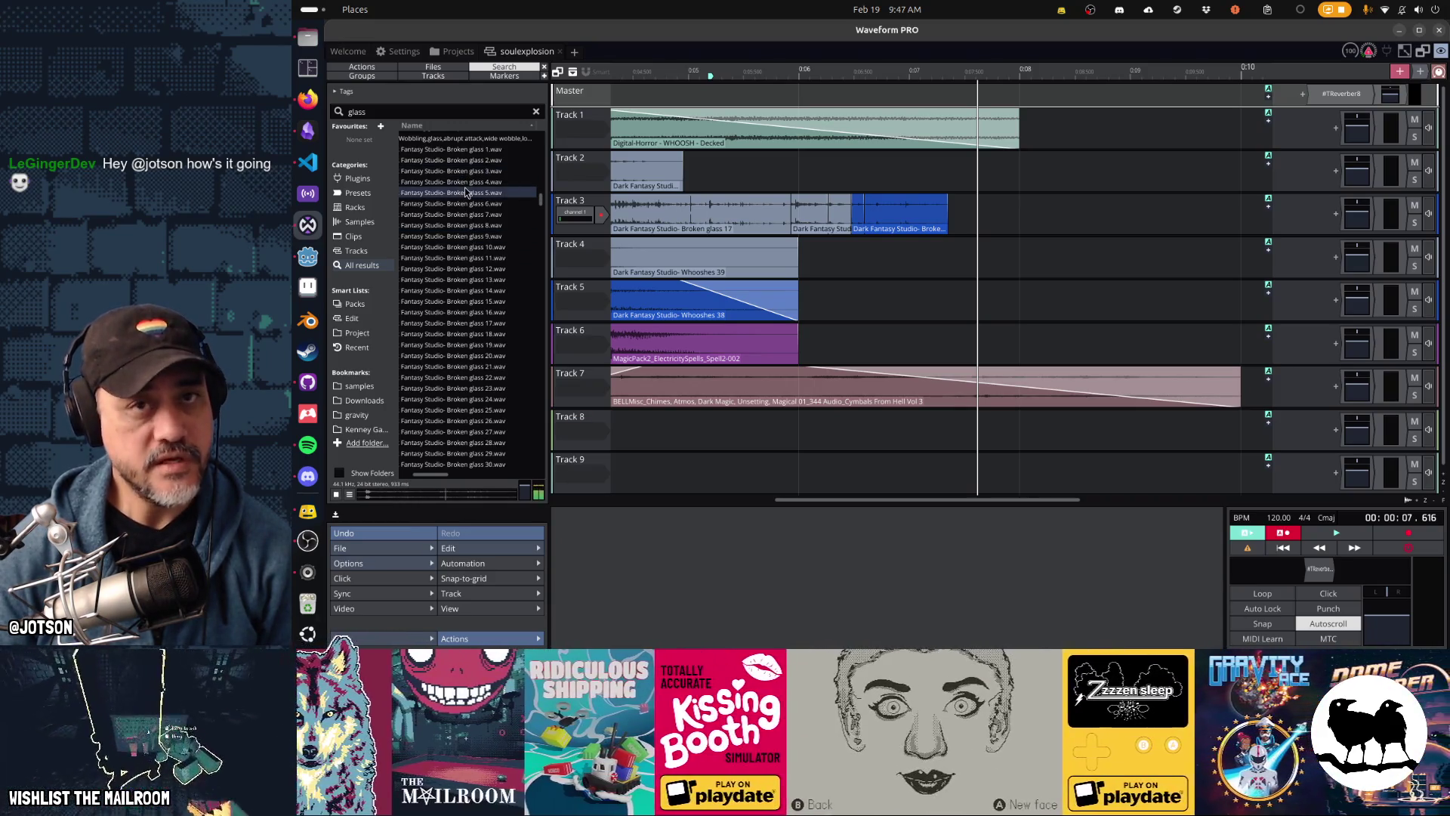
Step: Preview Broken glass 1, 14 and 21 in the browser
{"action": "scroll", "coordinate": [489, 344], "scroll_direction": "up", "scroll_amount": 3}
{"action": "left_click", "coordinate": [475, 257]}
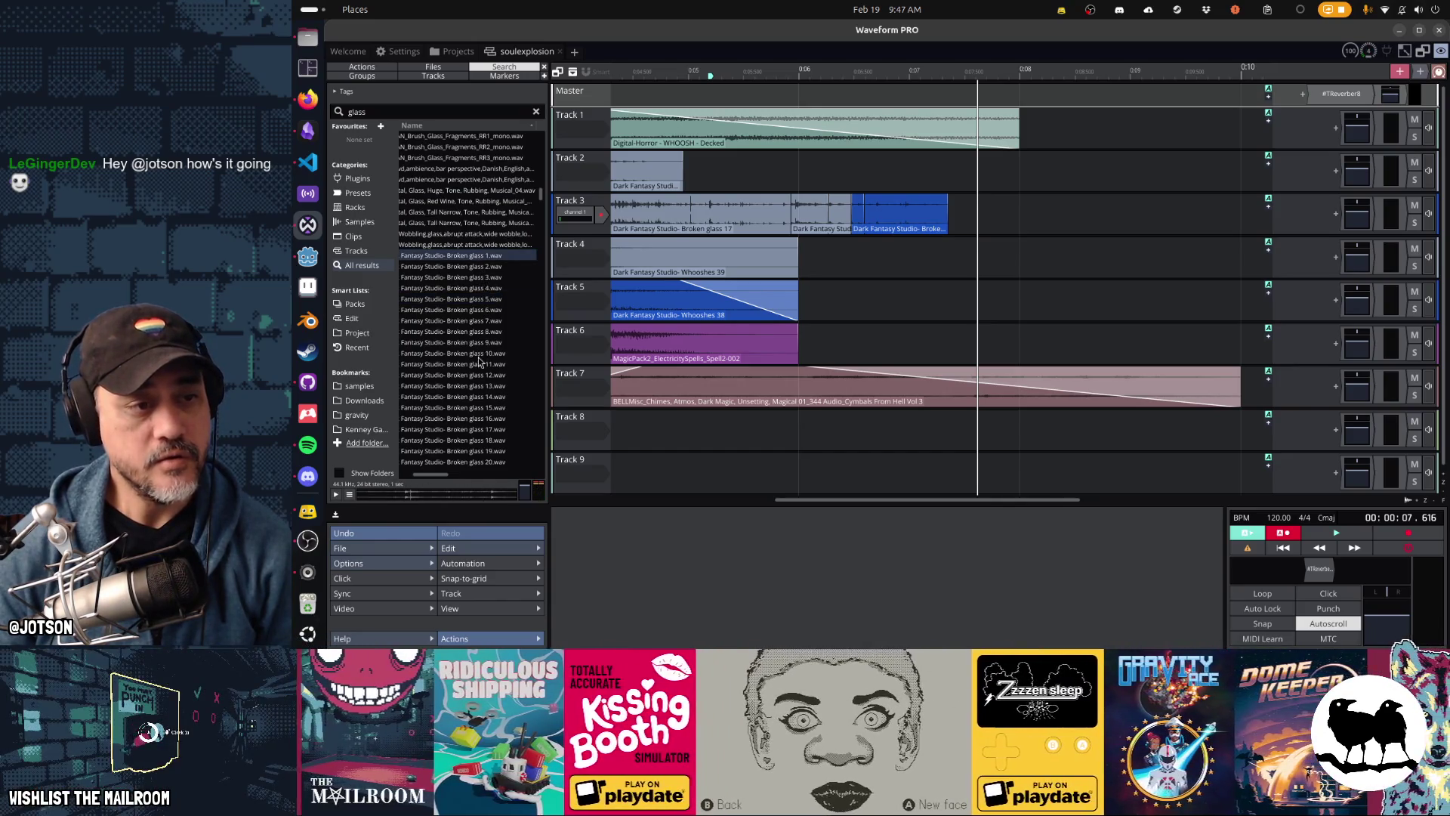
{"action": "left_click", "coordinate": [483, 396]}
{"action": "scroll", "coordinate": [484, 398], "scroll_direction": "down", "scroll_amount": 3}
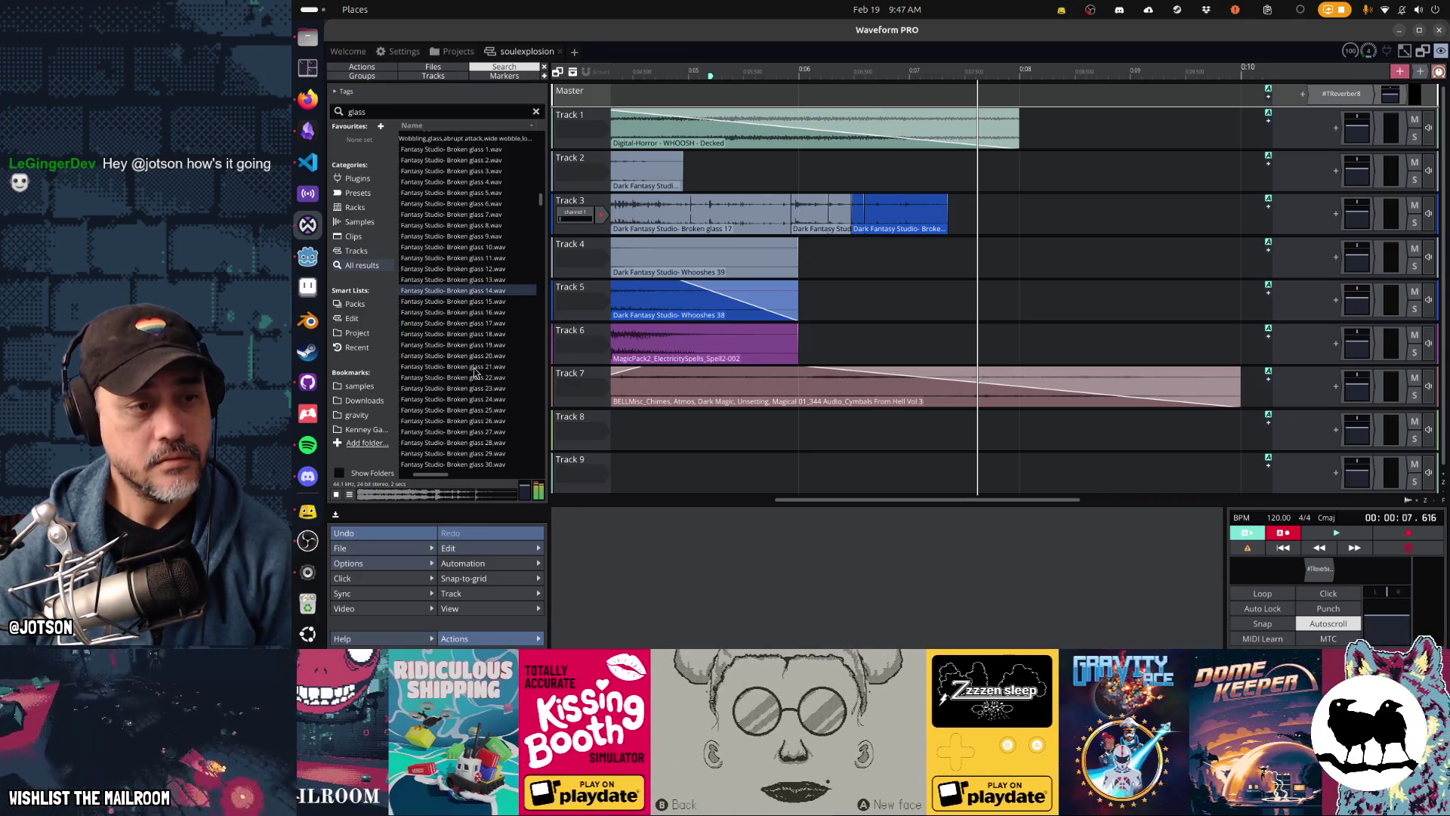
{"action": "left_click", "coordinate": [475, 368]}
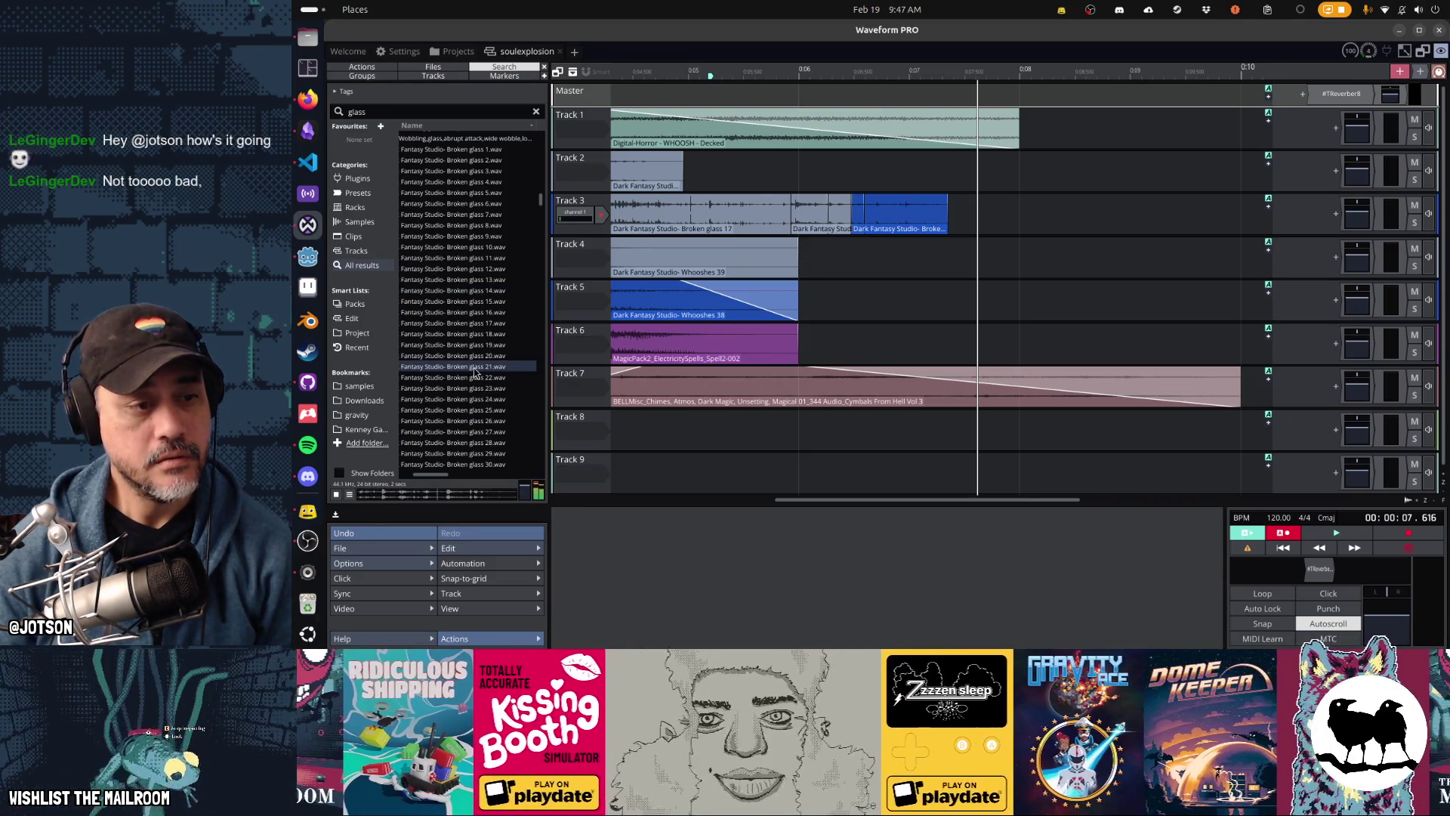
Step: Drop Broken glass 21 at the end of Track 3 and play the result back
{"action": "mouse_move", "coordinate": [475, 370]}
{"action": "left_mouse_down"}
{"action": "mouse_move", "coordinate": [895, 296]}
{"action": "mouse_move", "coordinate": [850, 294]}
{"action": "mouse_move", "coordinate": [875, 287]}
{"action": "mouse_move", "coordinate": [1055, 290]}
{"action": "mouse_move", "coordinate": [1045, 253]}
{"action": "mouse_move", "coordinate": [939, 209]}
{"action": "left_mouse_up"}
{"action": "left_click", "coordinate": [746, 178]}
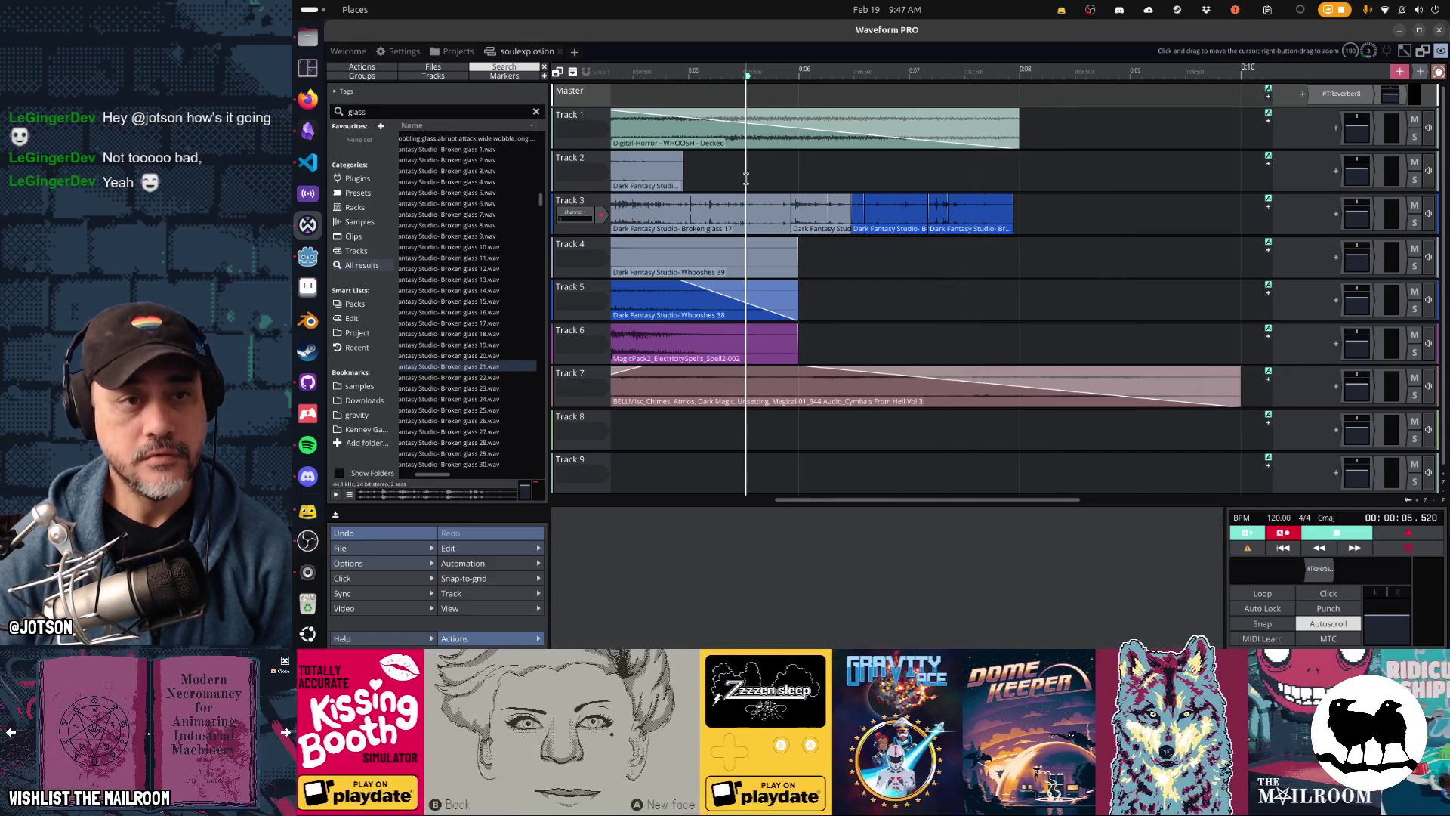
{"action": "key", "text": "space"}
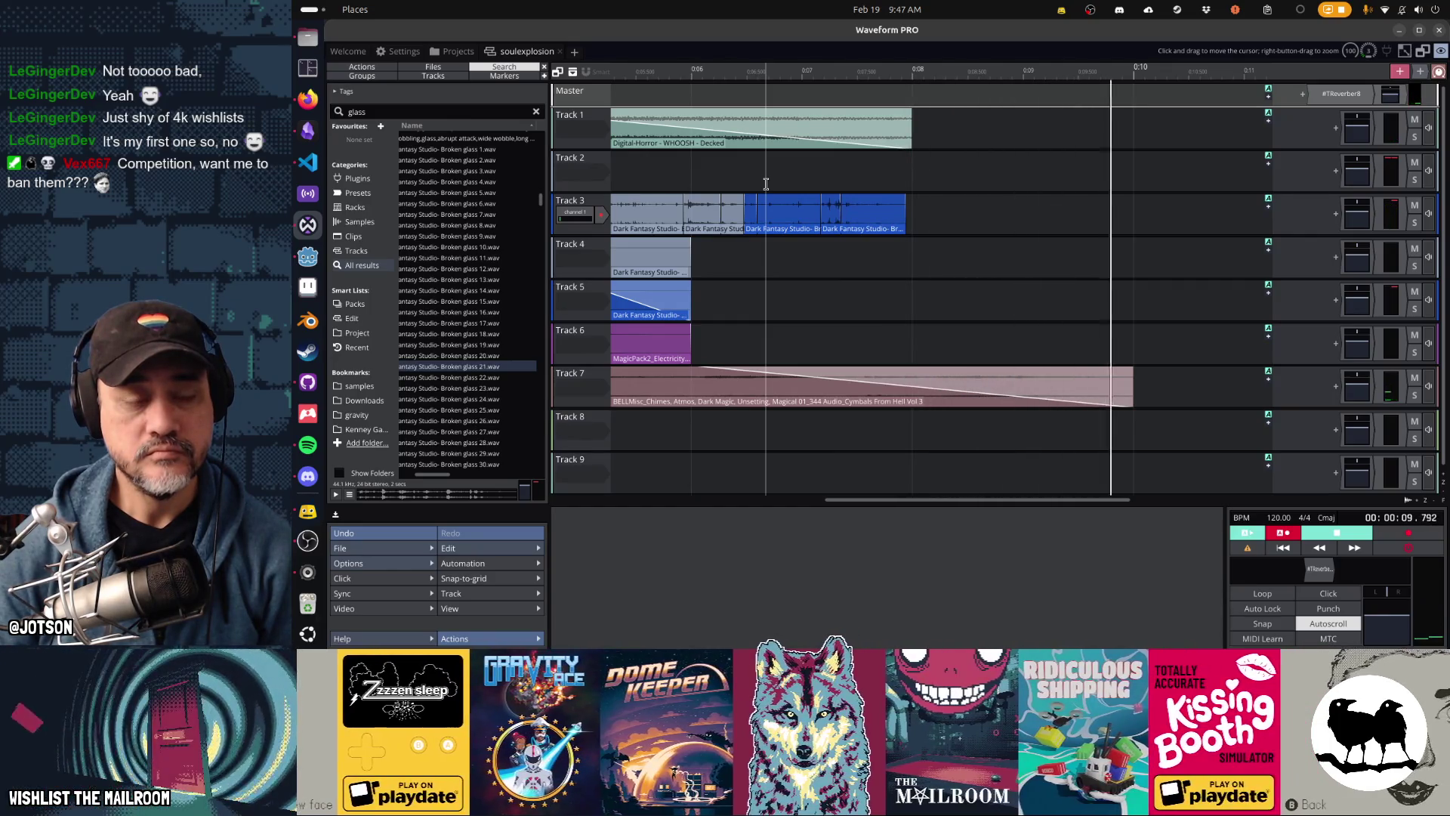
{"action": "key", "text": "space"}
{"action": "key", "text": "space"}
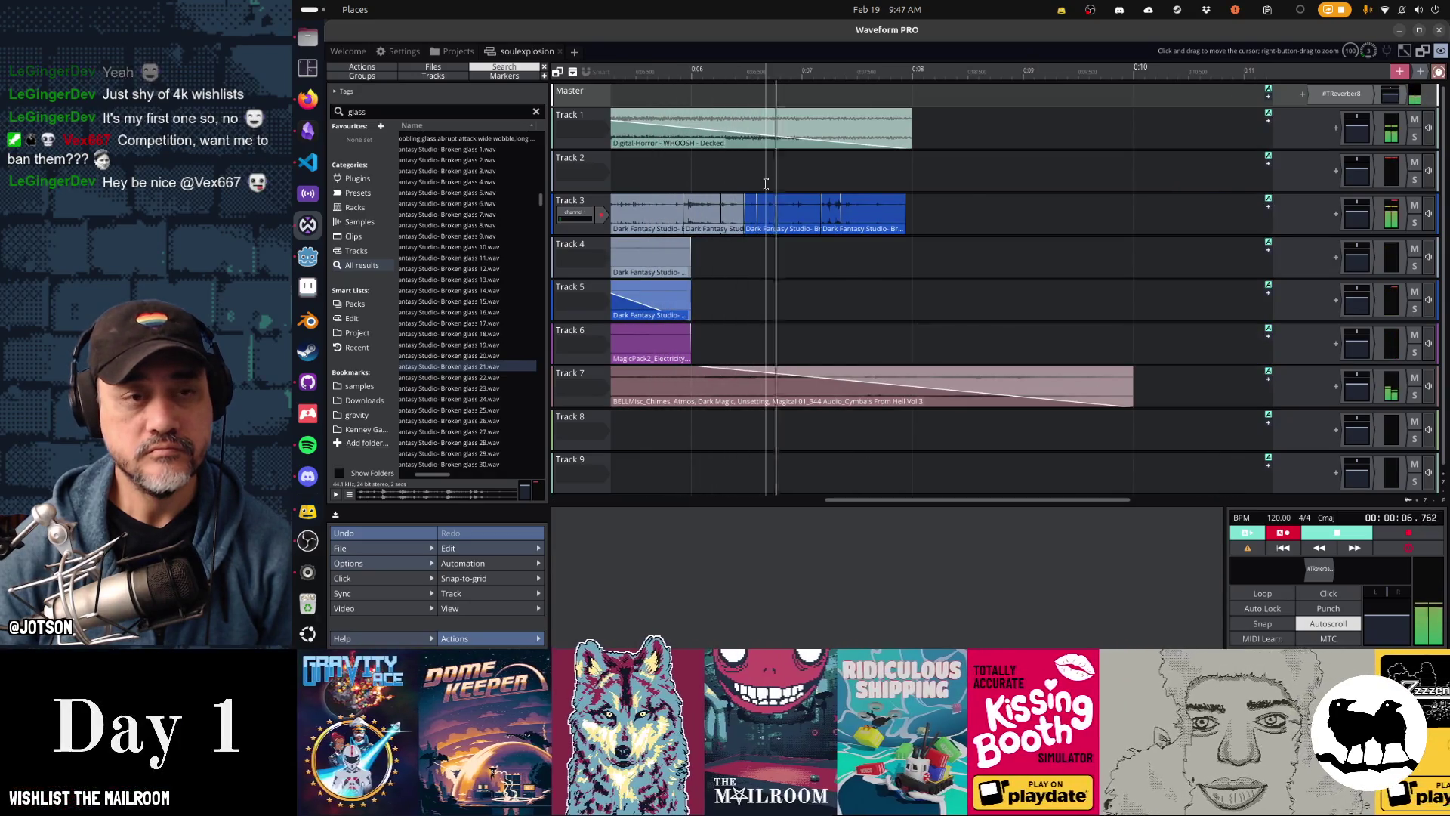
{"action": "key", "text": "space"}
Step: Shift the four Track 3 glass clips and Track 2's Broken glass 26 slightly later, then replay
{"action": "mouse_move", "coordinate": [731, 74]}
{"action": "left_mouse_down"}
{"action": "mouse_move", "coordinate": [1006, 107]}
{"action": "mouse_move", "coordinate": [1019, 151]}
{"action": "left_mouse_up"}
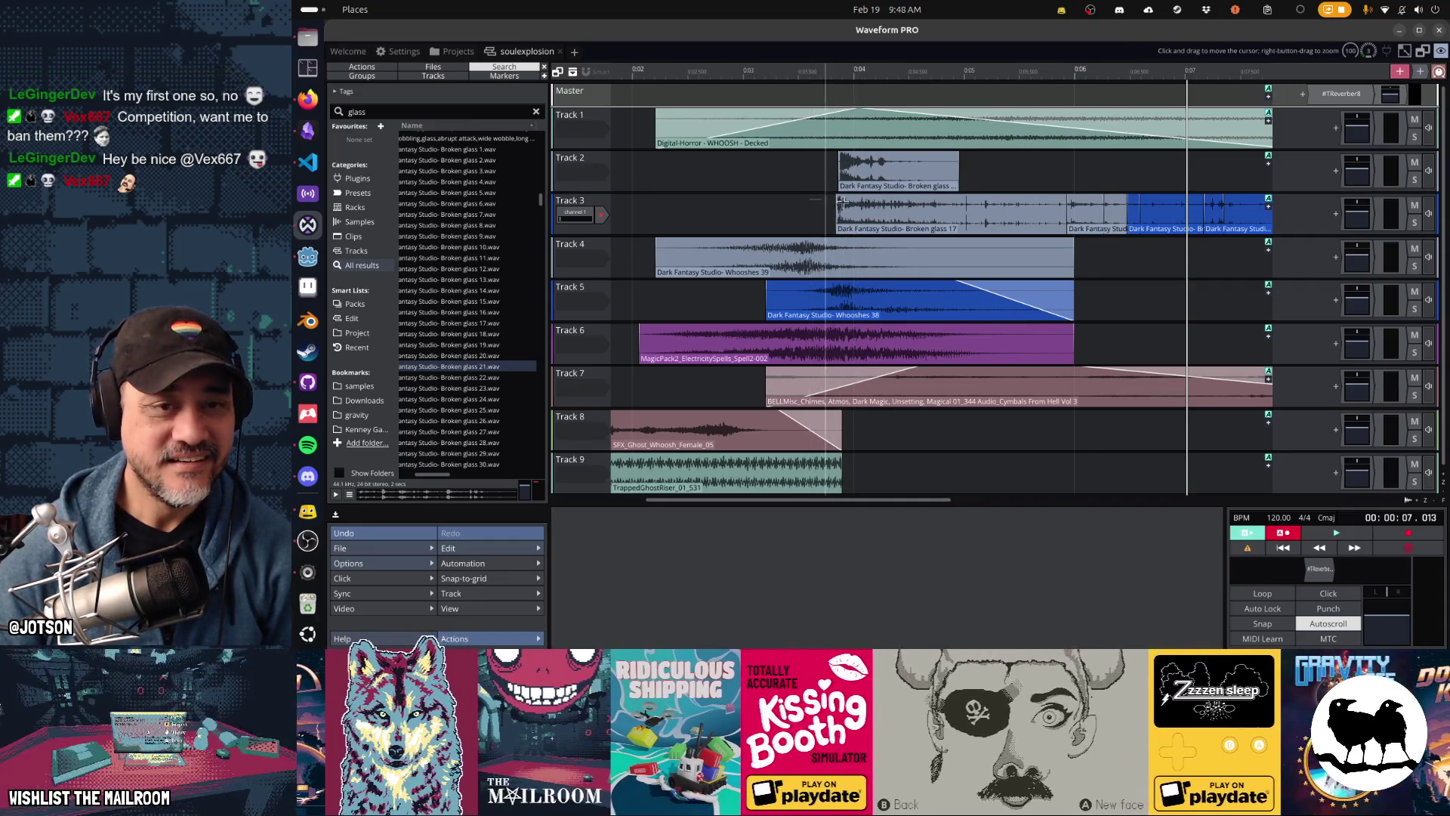
{"action": "left_click_drag", "start_coordinate": [841, 202], "coordinate": [1161, 218]}
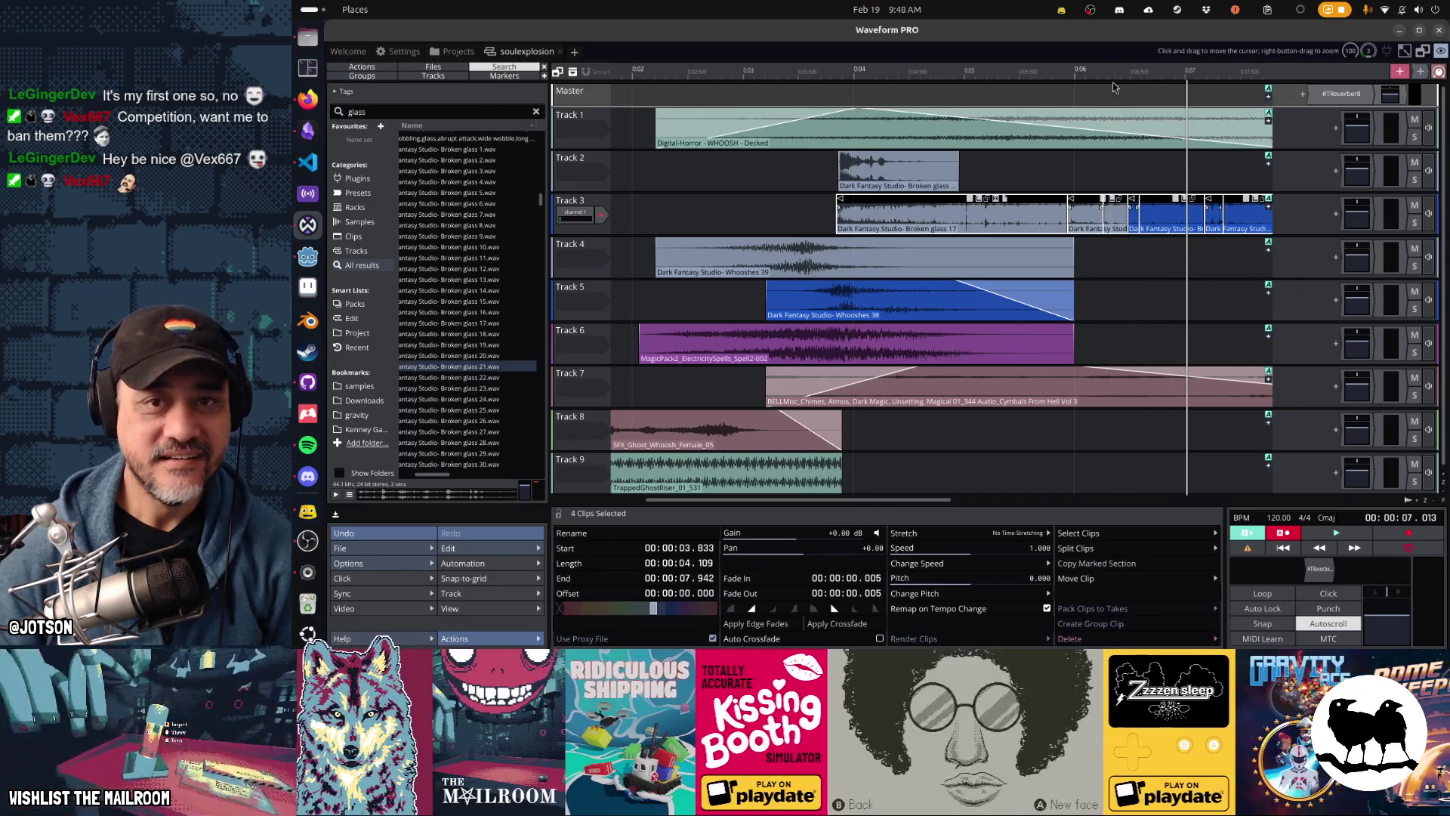
{"action": "scroll", "coordinate": [820, 210], "scroll_direction": "right", "scroll_amount": 2}
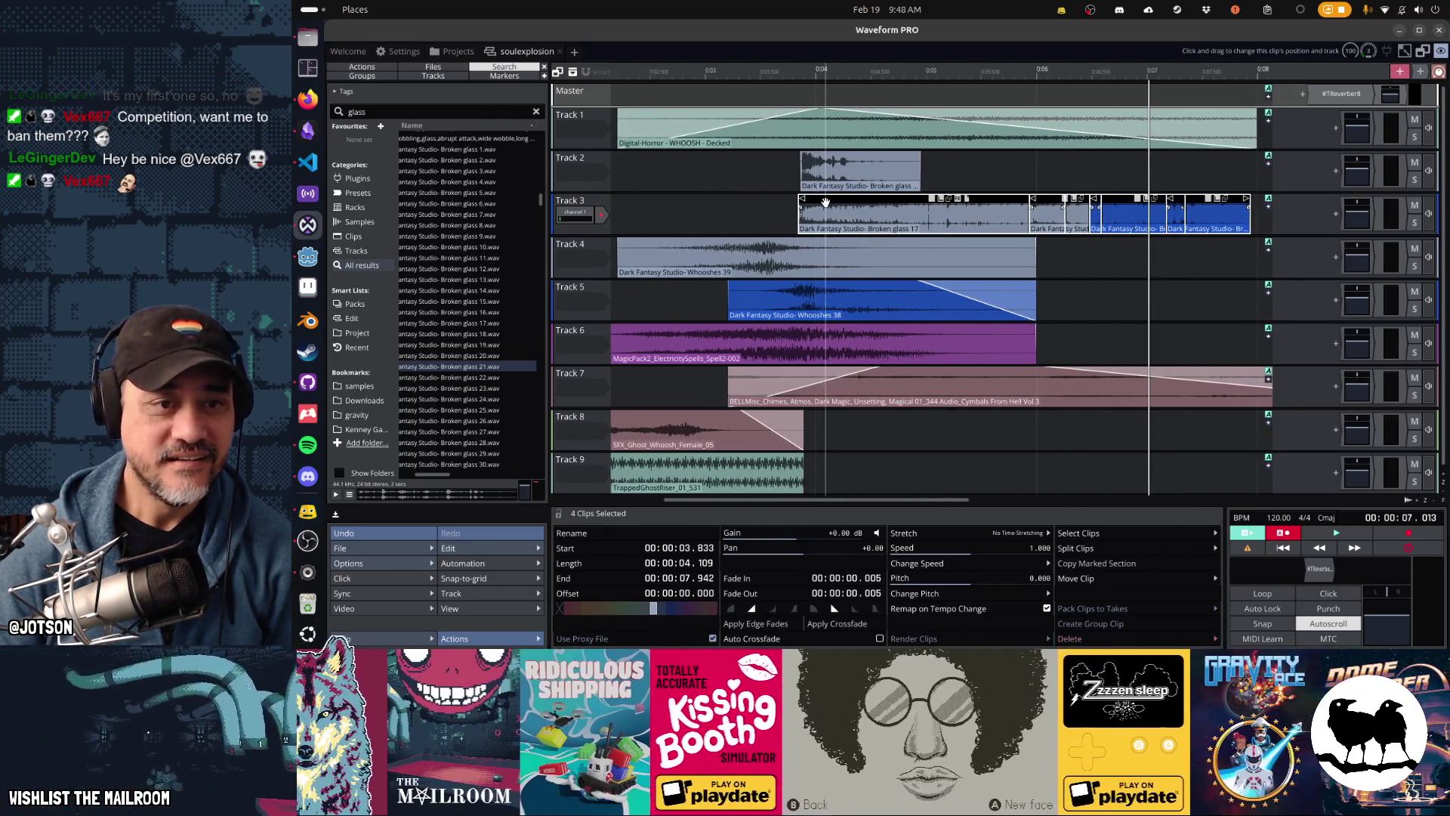
{"action": "left_click_drag", "start_coordinate": [822, 210], "coordinate": [826, 209]}
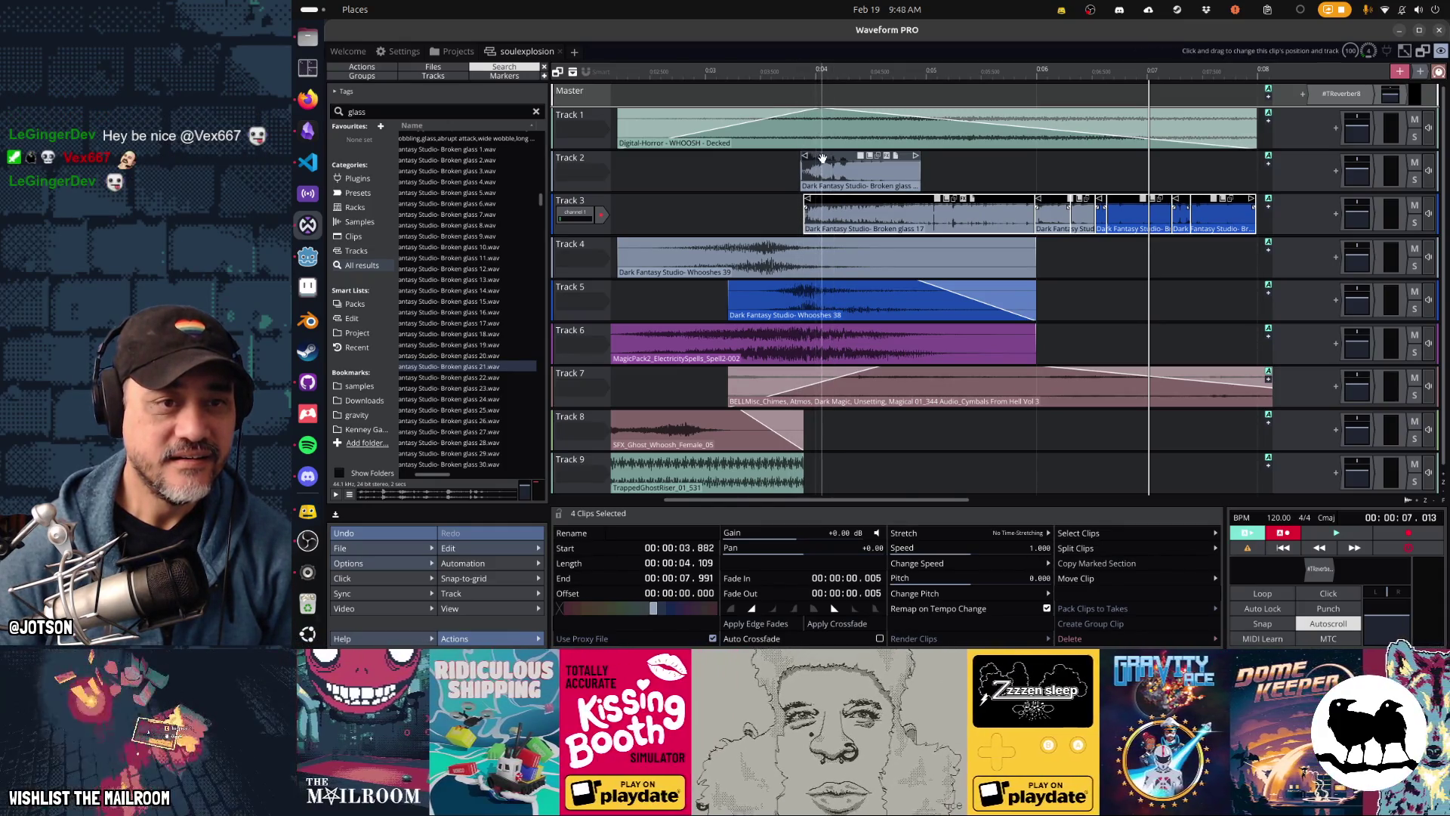
{"action": "left_click_drag", "start_coordinate": [825, 159], "coordinate": [827, 158]}
{"action": "key", "text": "space"}
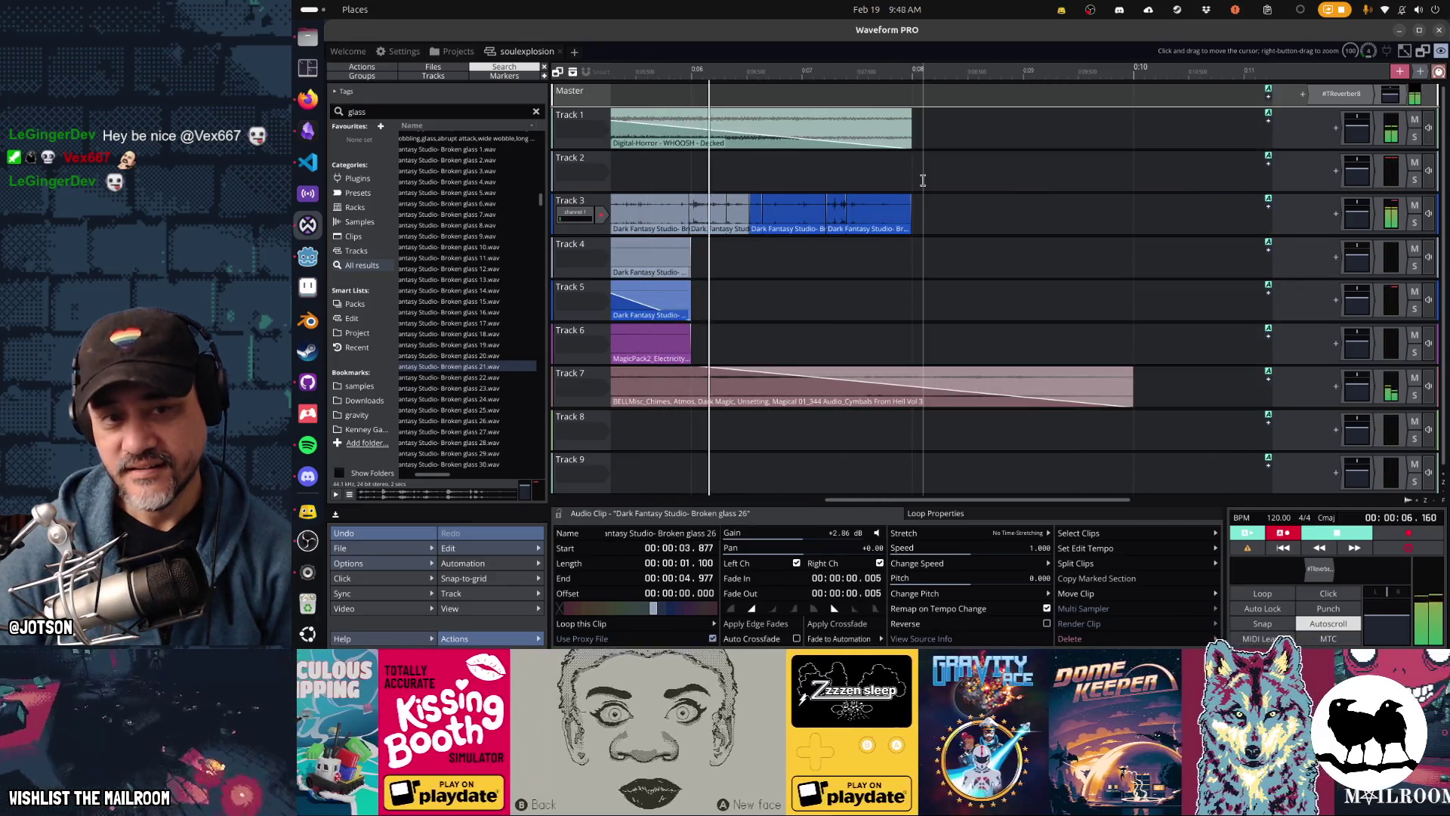
Step: Play back the mix from the start and from about 2 seconds, then return to the start
{"action": "key", "text": "Home"}
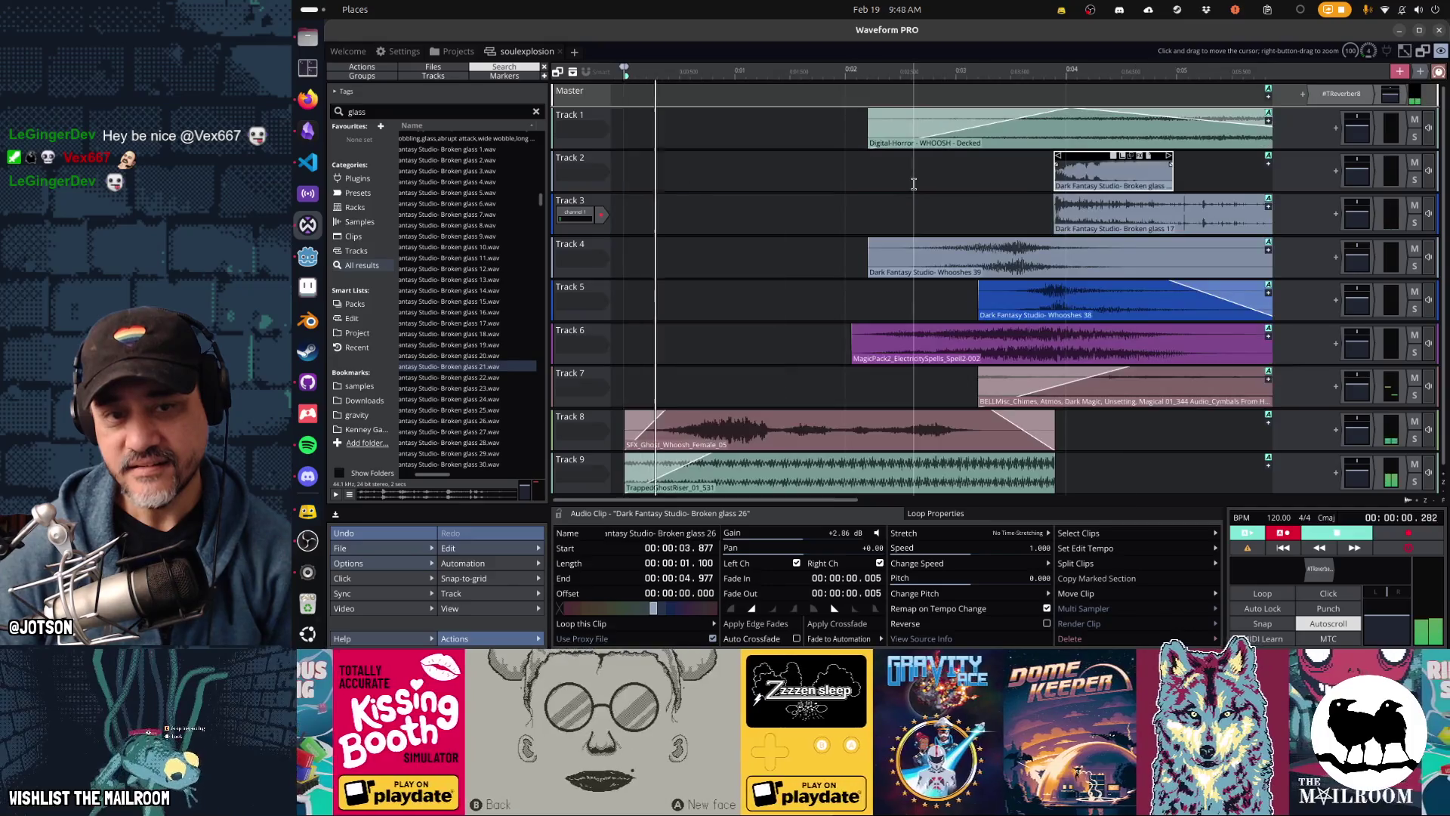
{"action": "left_click", "coordinate": [933, 182]}
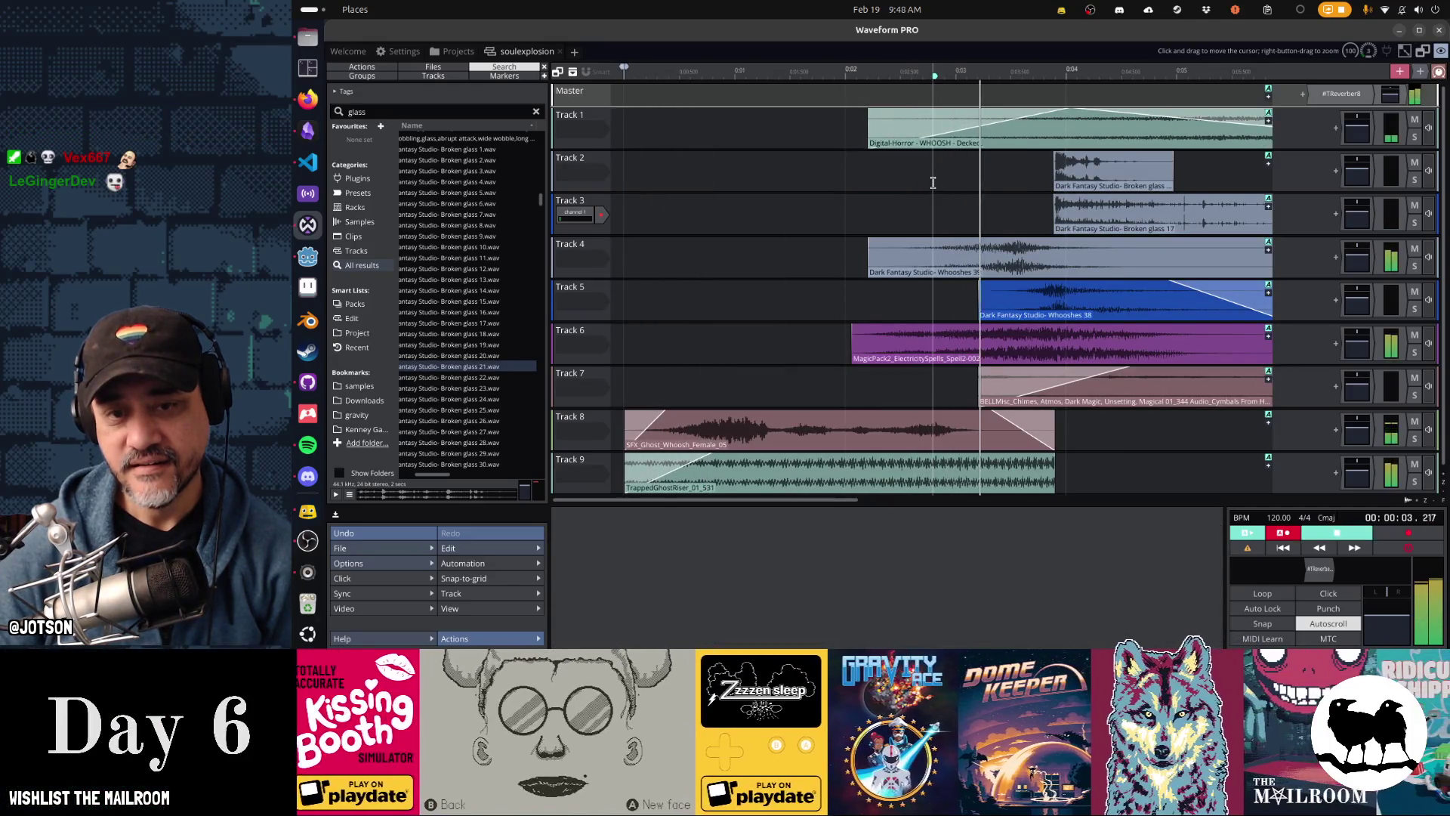
{"action": "key", "text": "space"}
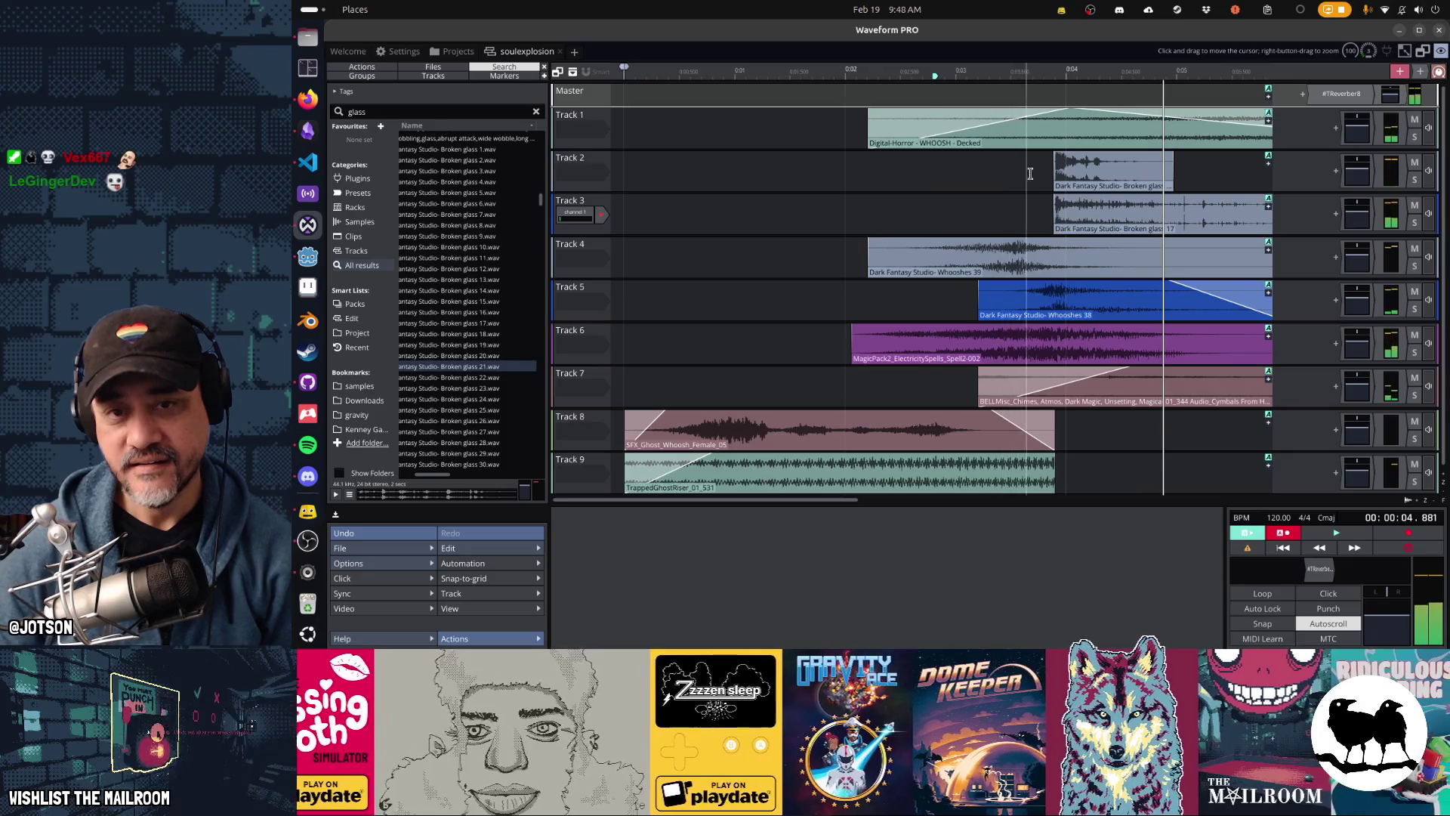
{"action": "left_click", "coordinate": [857, 182]}
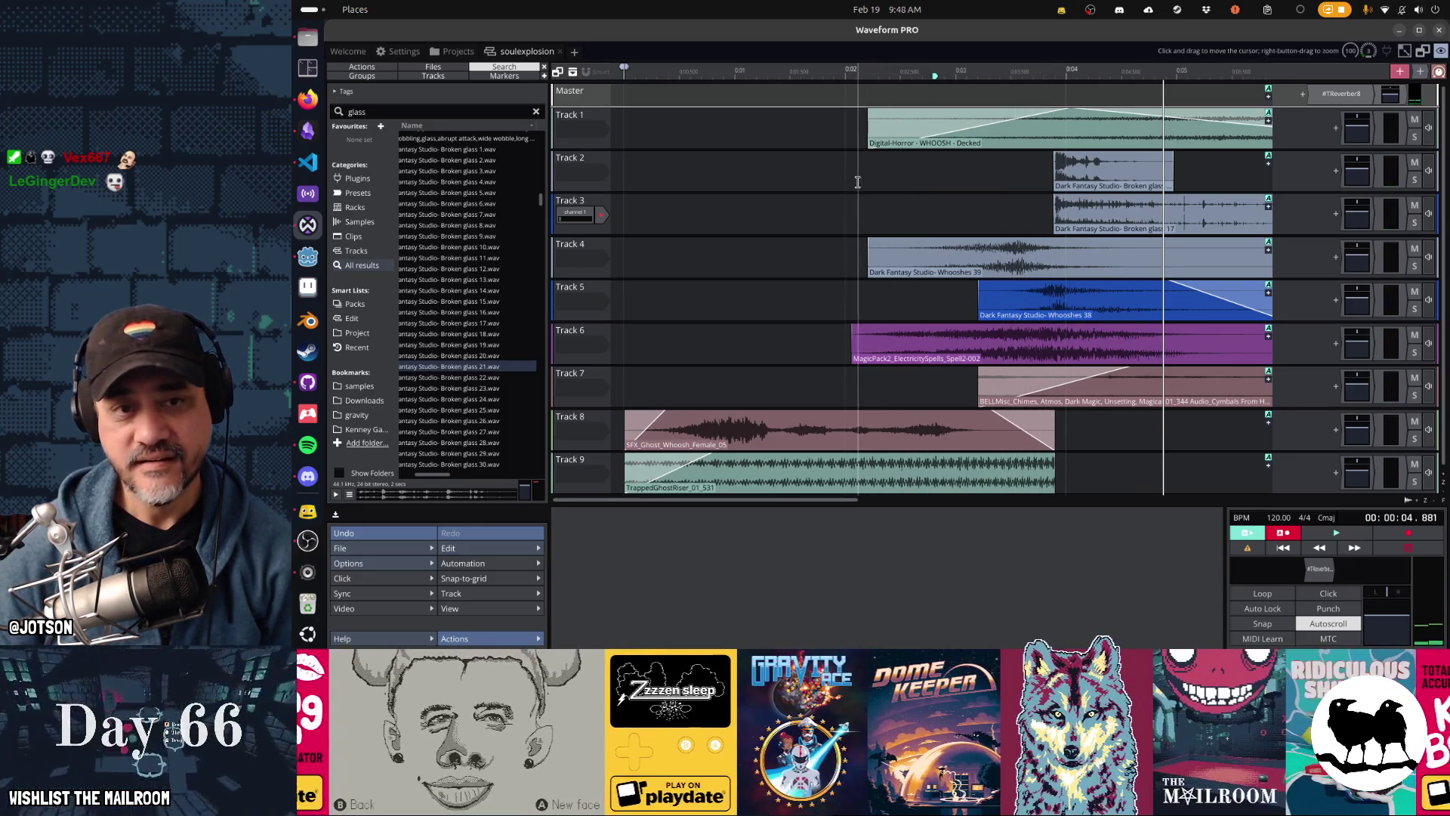
{"action": "key", "text": "space"}
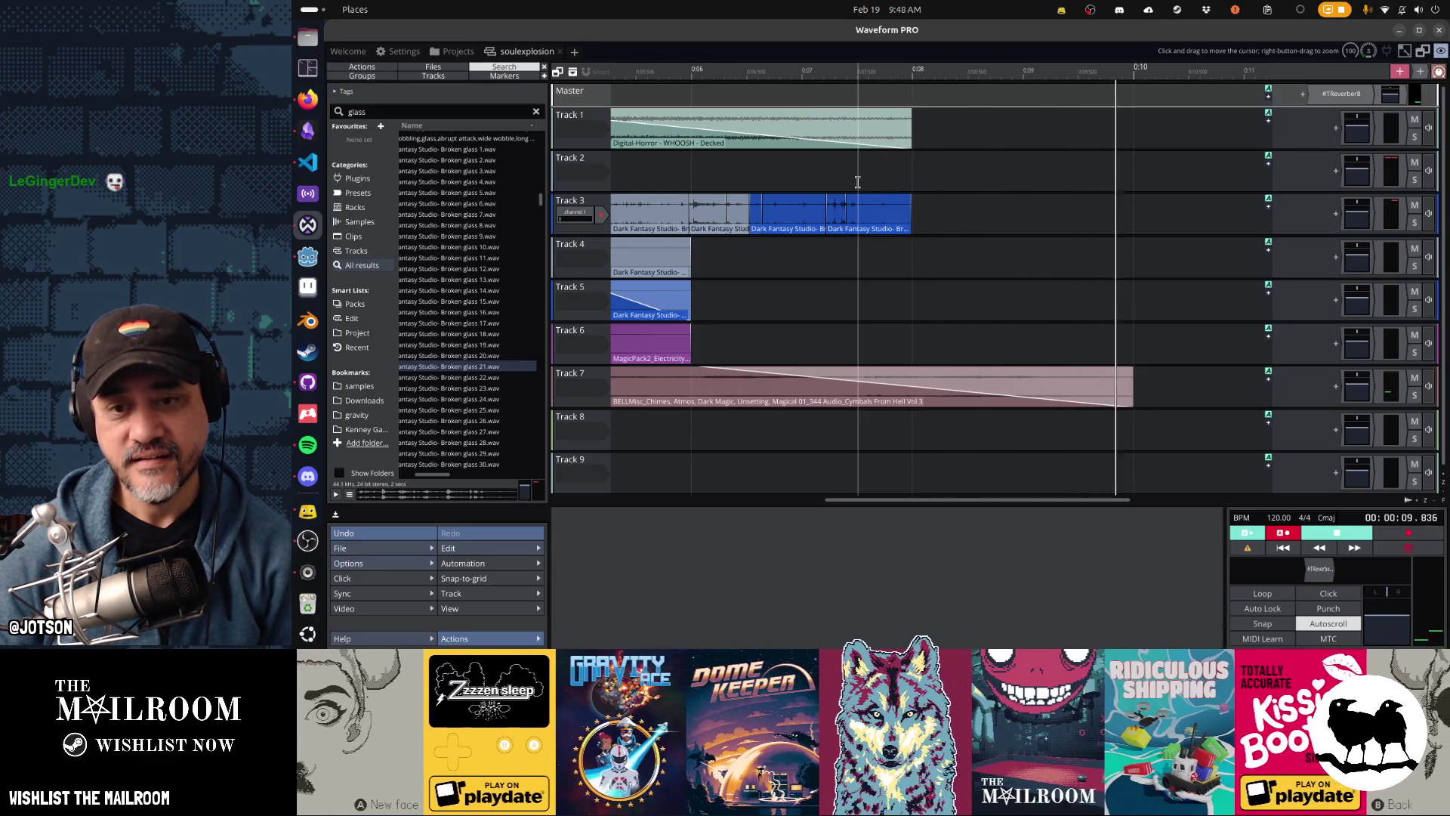
{"action": "key", "text": "space"}
{"action": "left_click", "coordinate": [790, 171]}
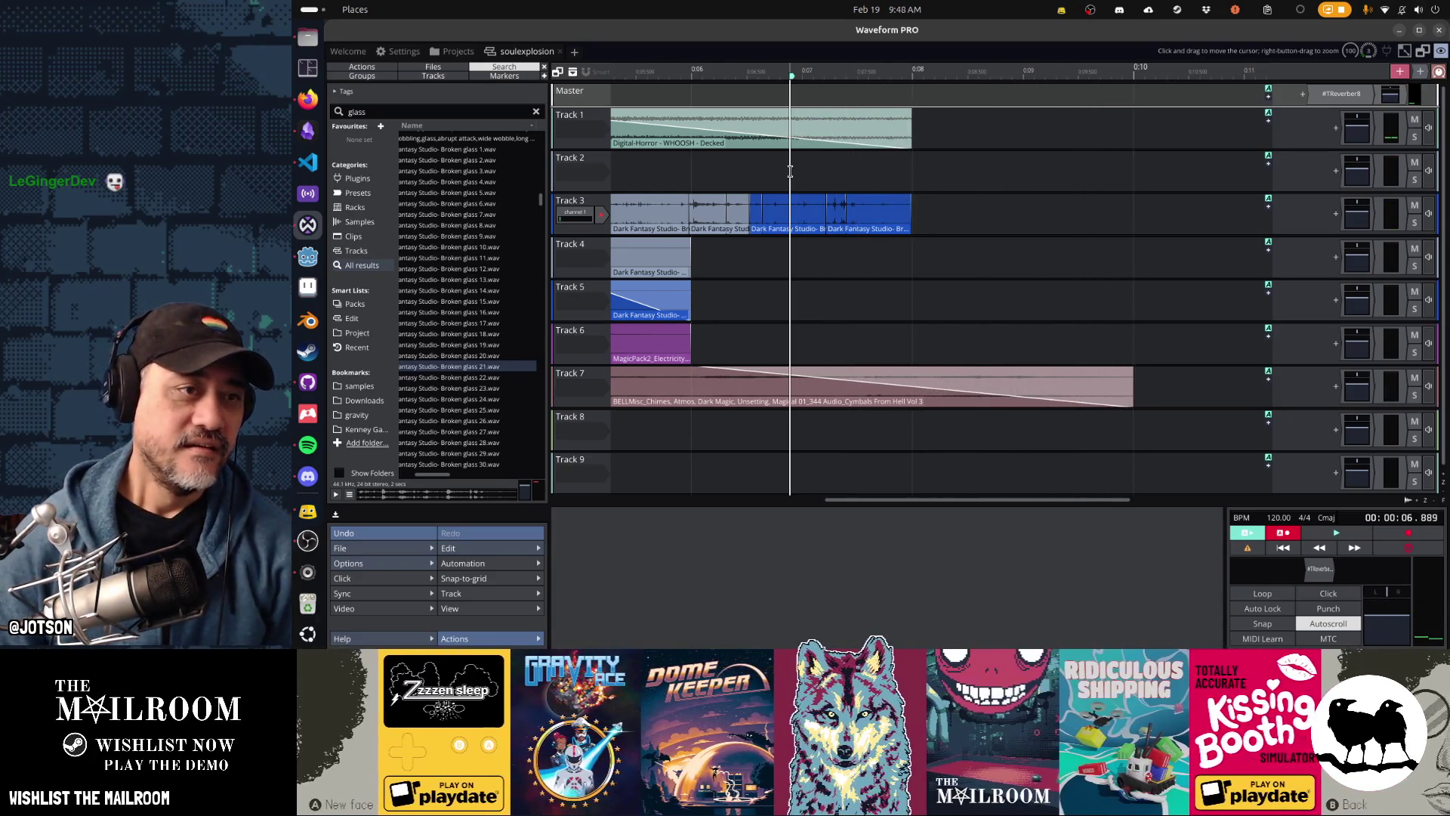
{"action": "key", "text": "Home"}
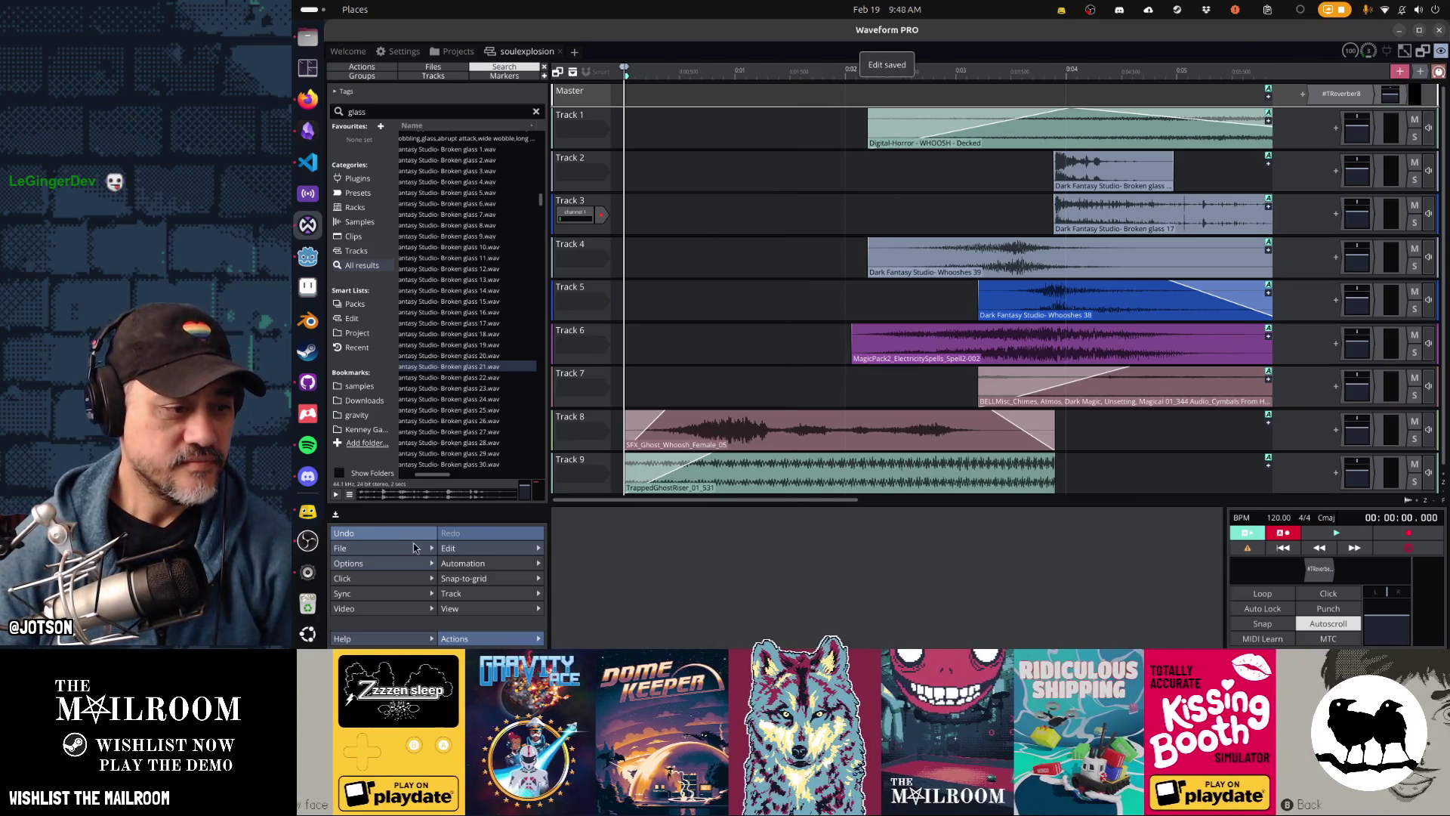
Step: Render the mix to soulexplosion Export 1.ogg in the Exported folder
{"action": "mouse_move", "coordinate": [347, 548]}
{"action": "left_click", "coordinate": [513, 428]}
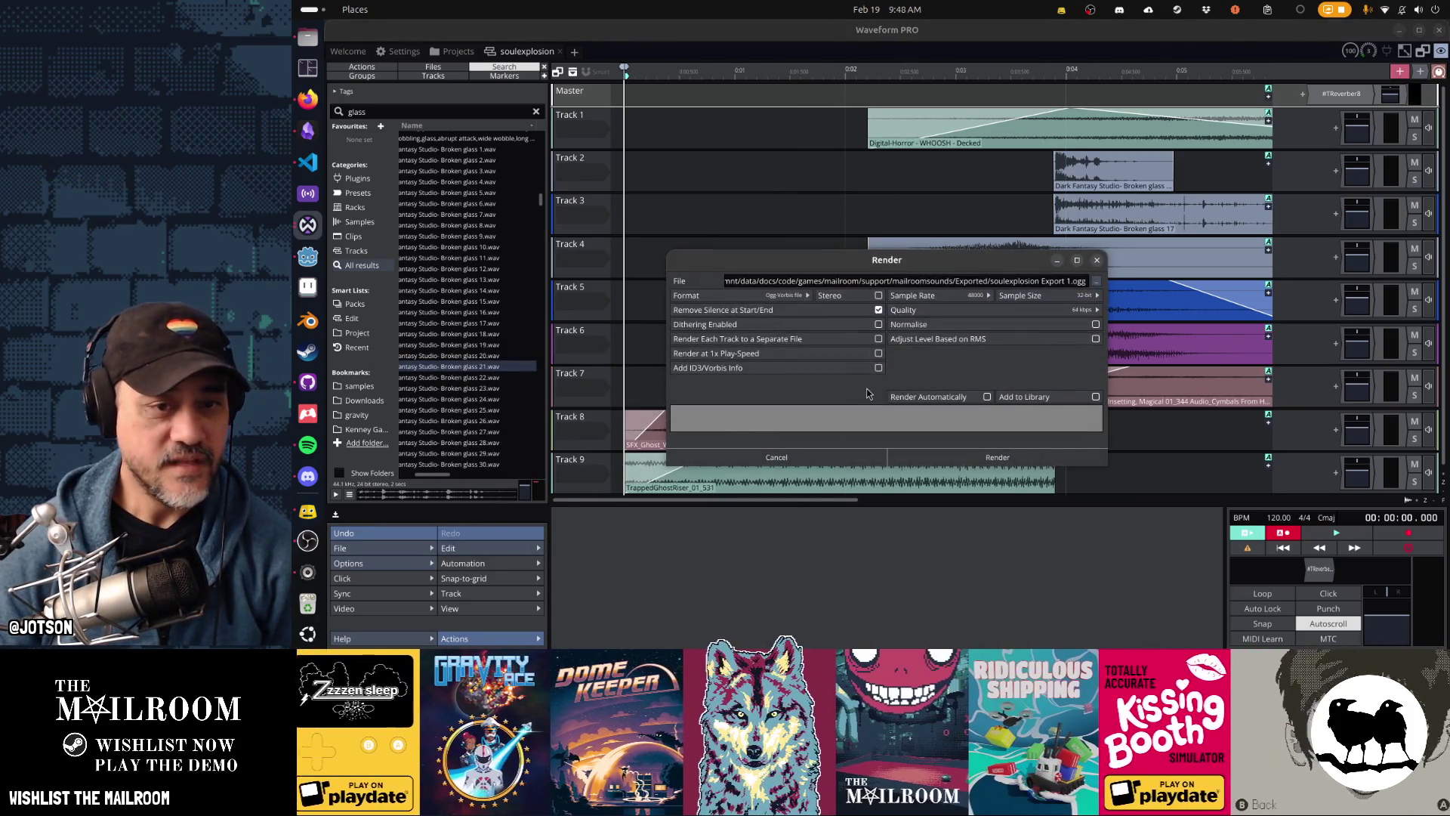
{"action": "left_click", "coordinate": [997, 457]}
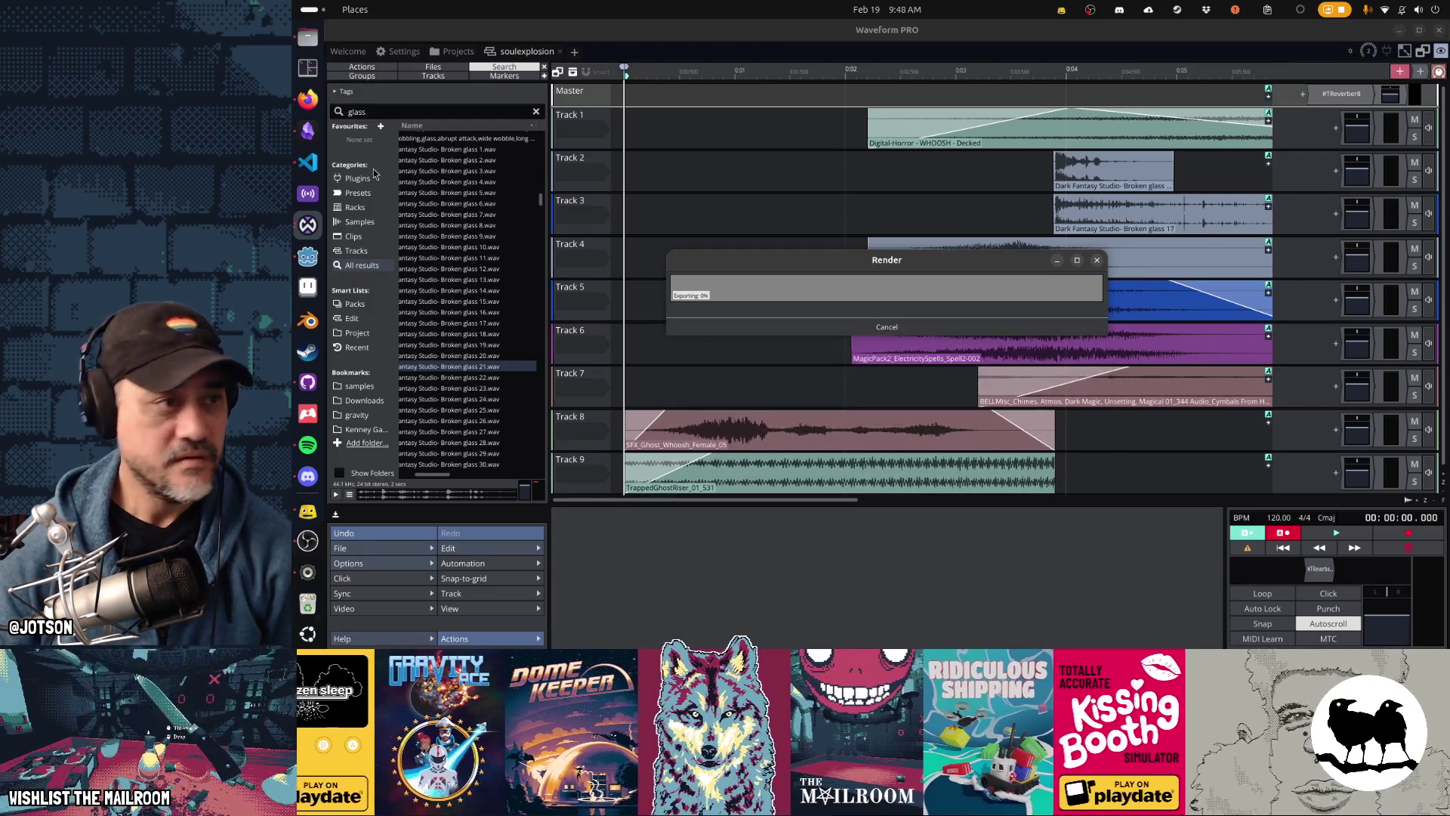
{"action": "left_click", "coordinate": [307, 162]}
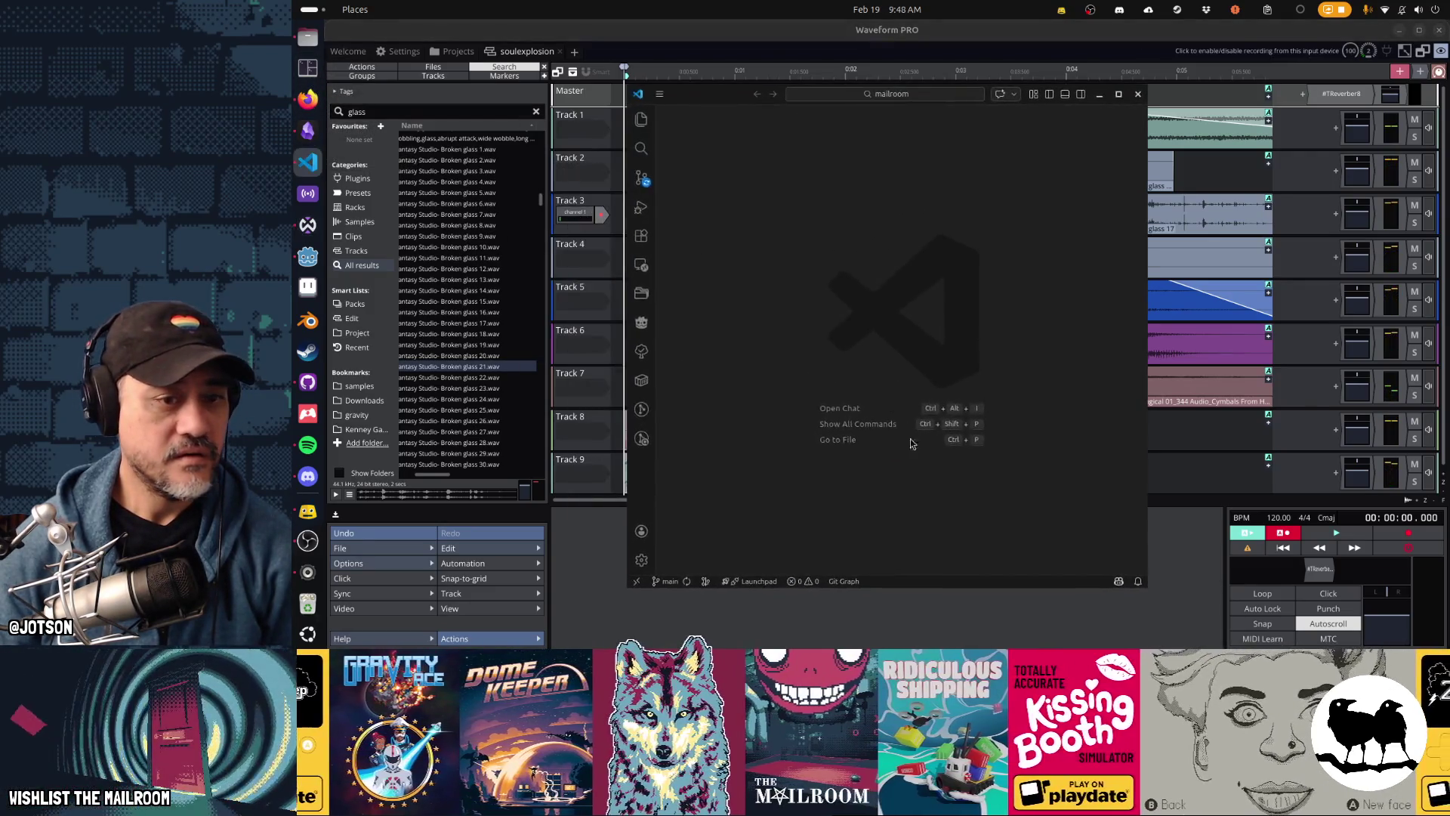
Step: Run support/movefiles in VS Code's terminal to move the export to game/sounds/soulexplosion.ogg
{"action": "key", "text": "ctrl+grave"}
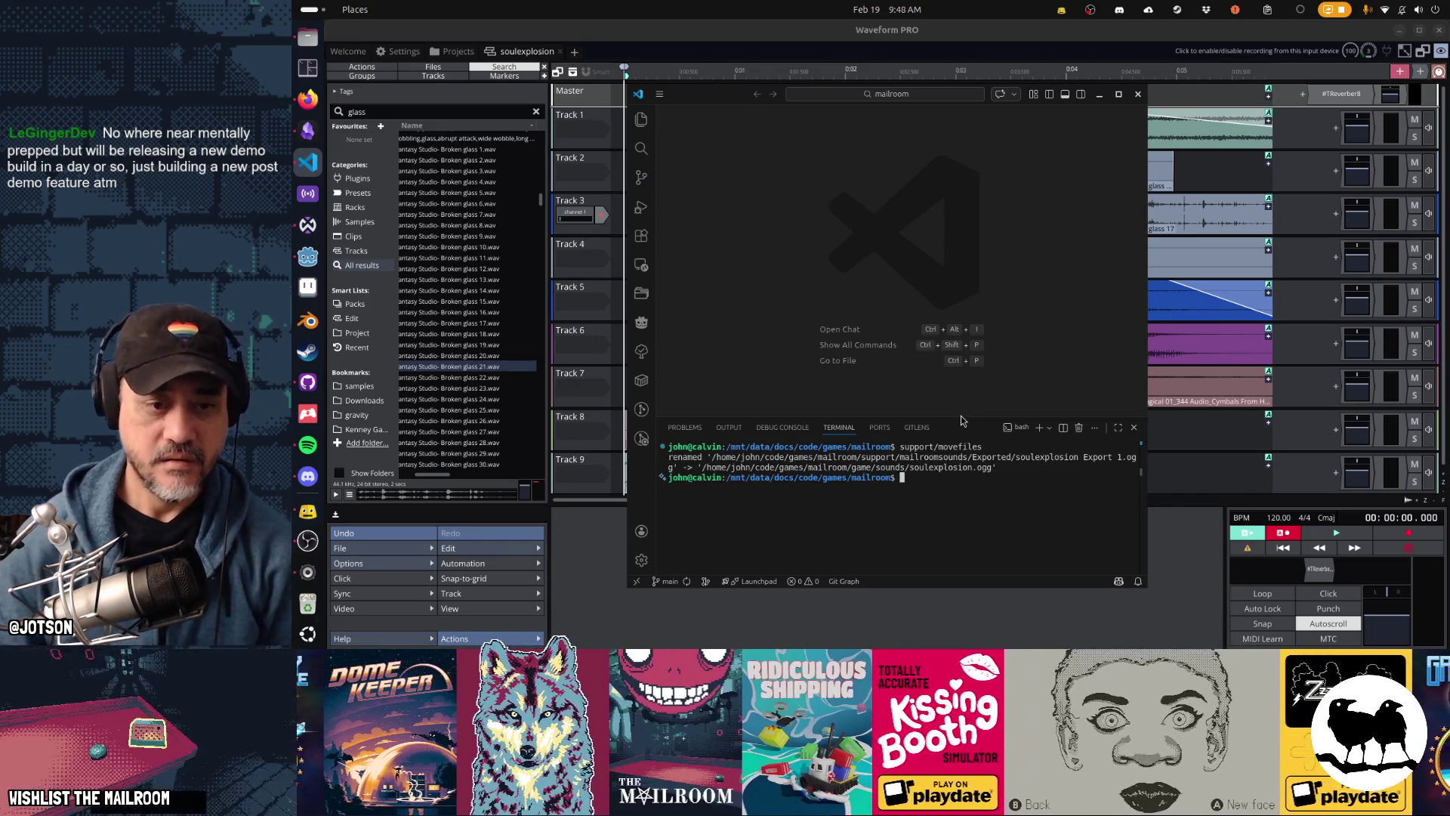
{"action": "key", "text": "alt+Tab"}
{"action": "key", "text": "alt+Tab"}
{"action": "key", "text": "alt+Tab"}
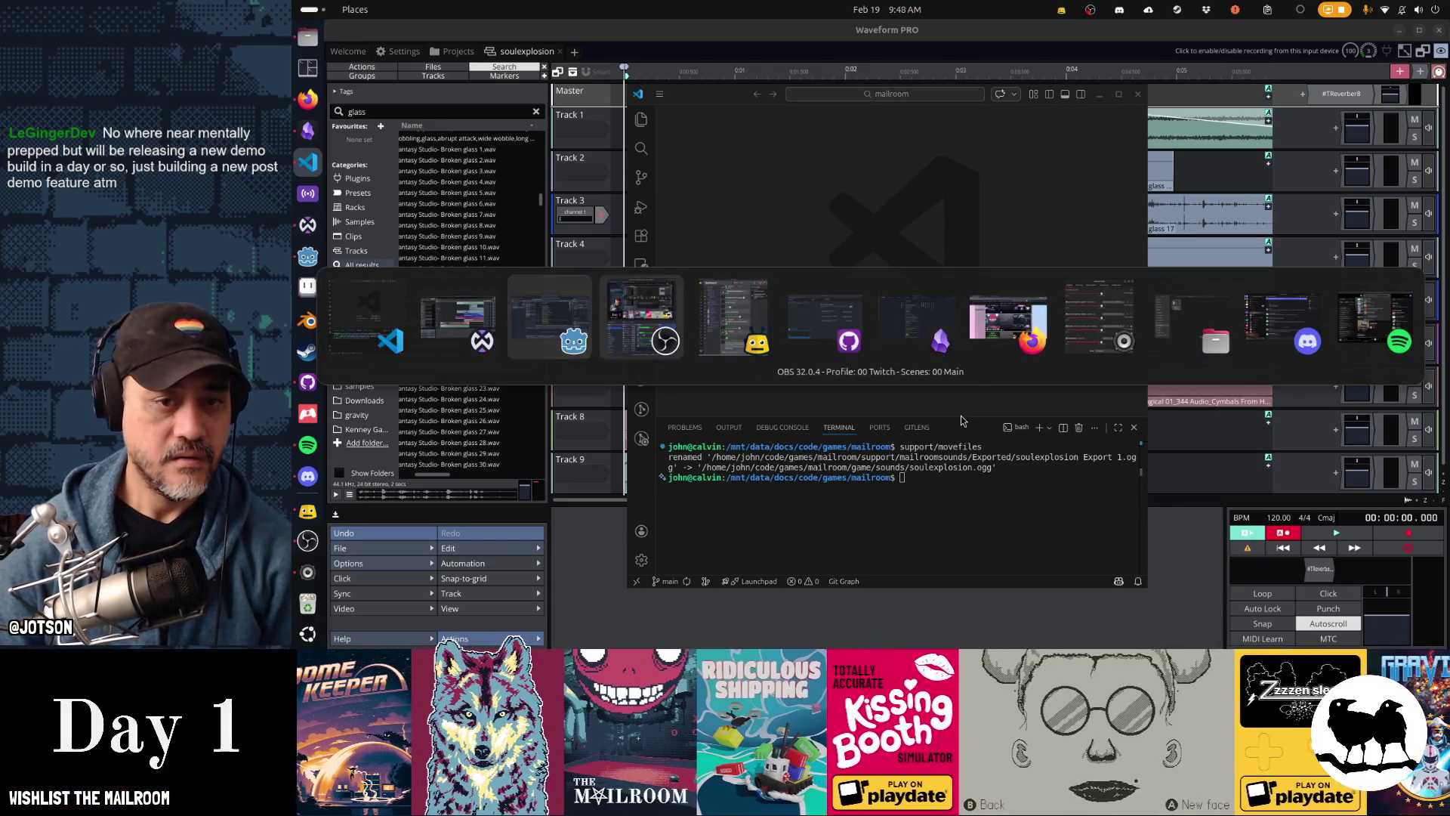
{"action": "key", "text": "alt+shift+Tab"}
{"action": "key", "text": "alt+shift+Tab"}
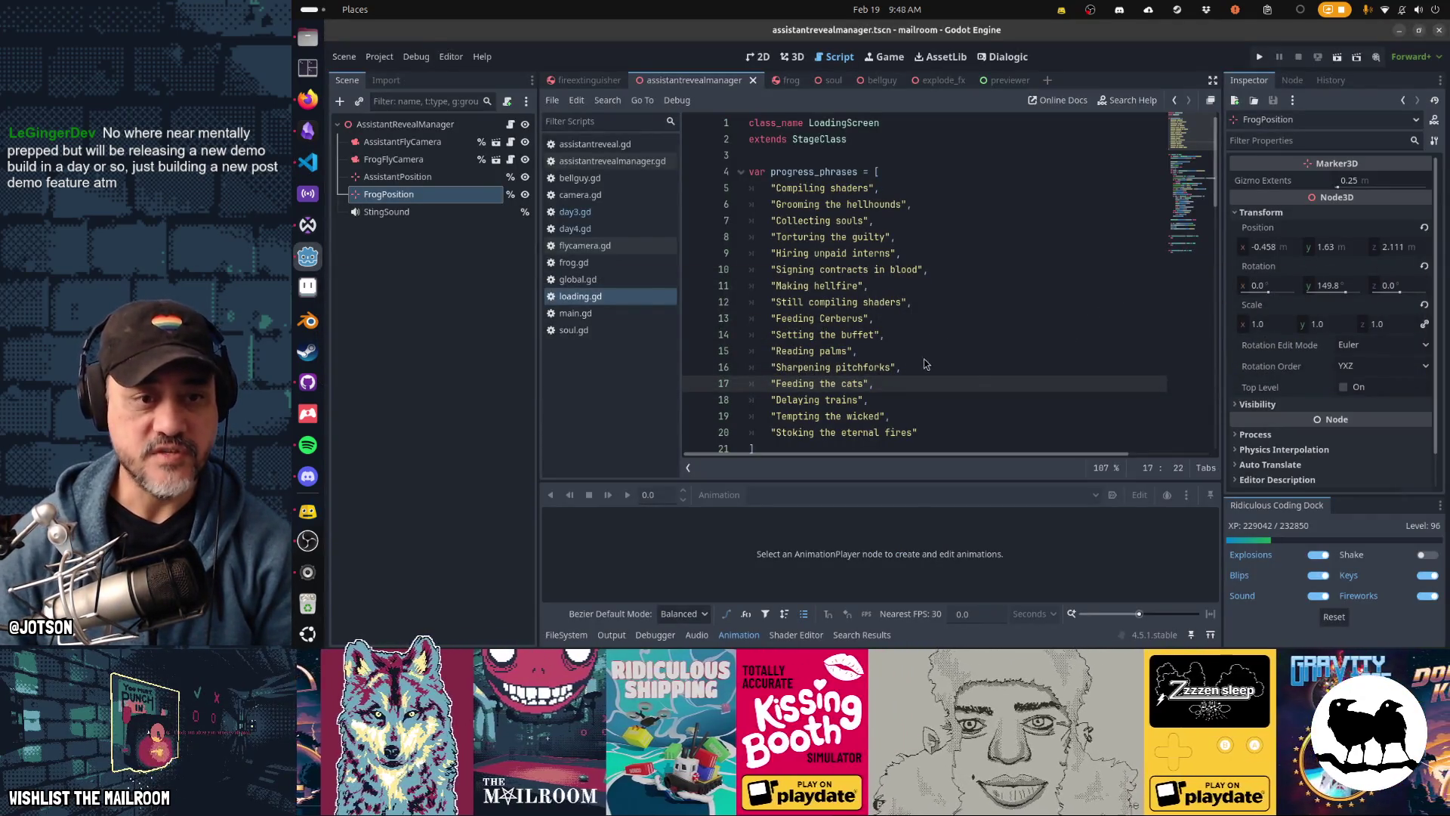
Step: Focus loading.gd and run the Mailroom project with F5
{"action": "left_click", "coordinate": [846, 299]}
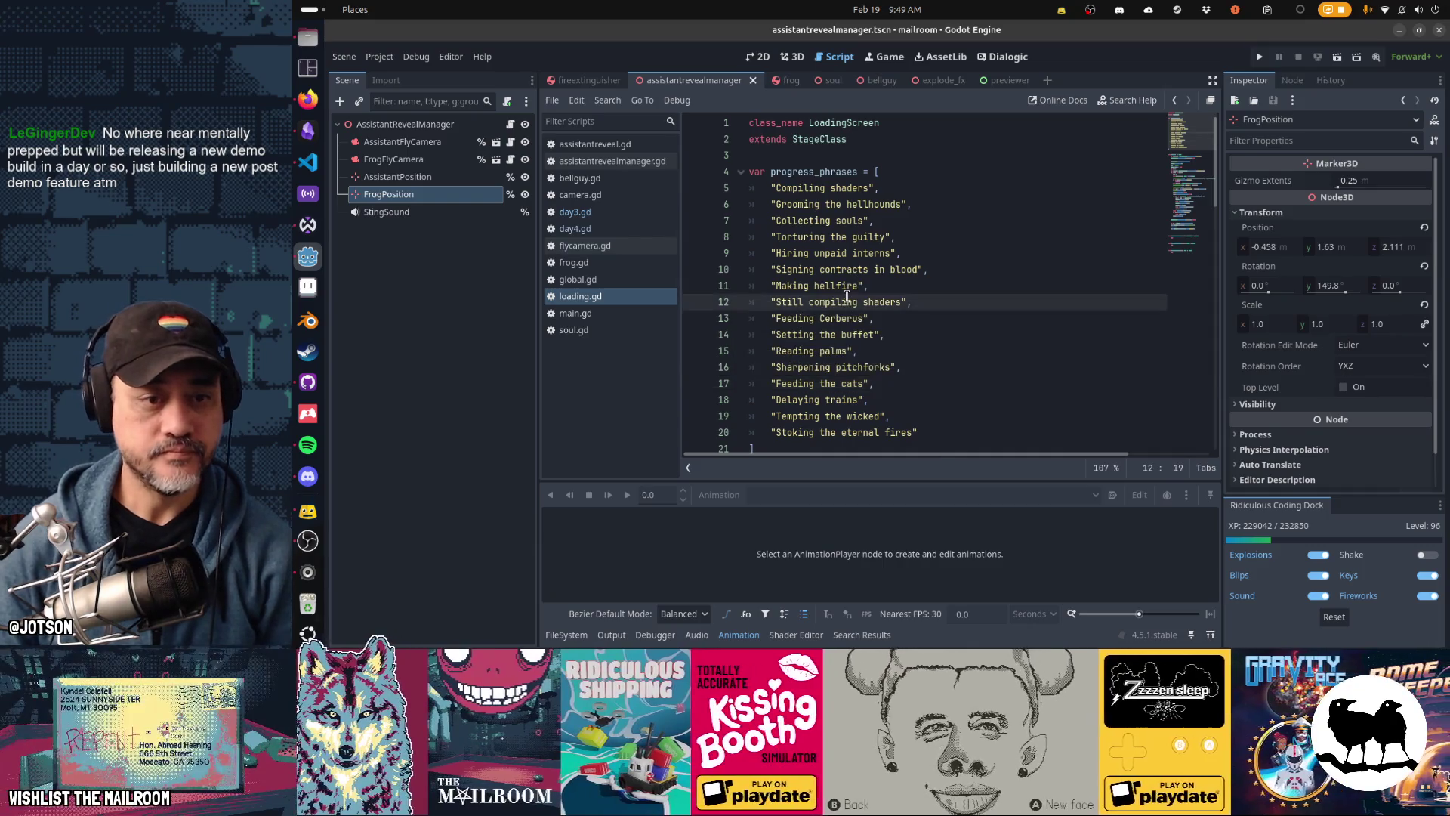
{"action": "key", "text": "F5"}
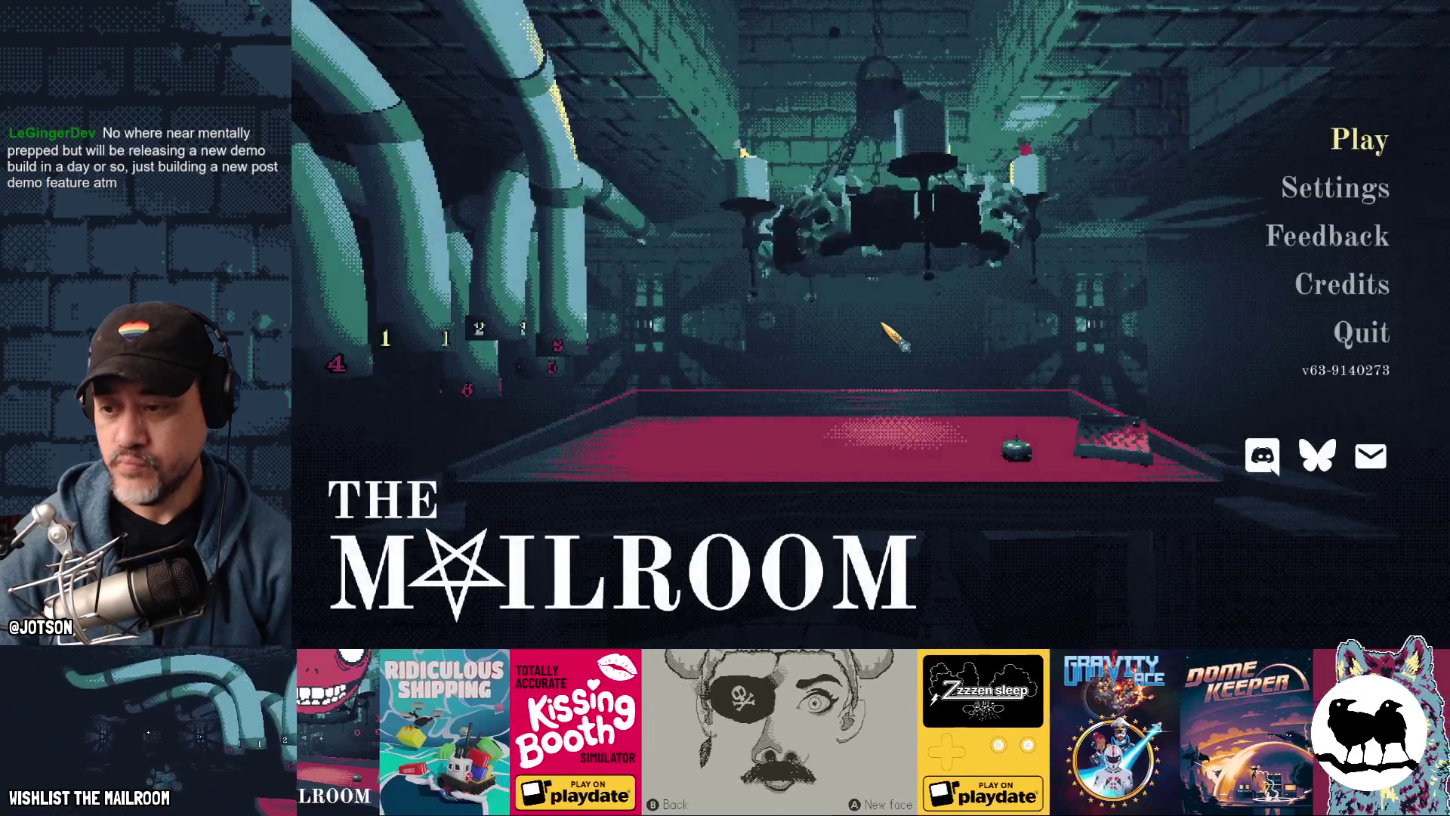
Step: Walk to the red table, click through Amaryllis and Frog's dialogue to the cutscene, then stop the game
{"action": "key", "text": "Return"}
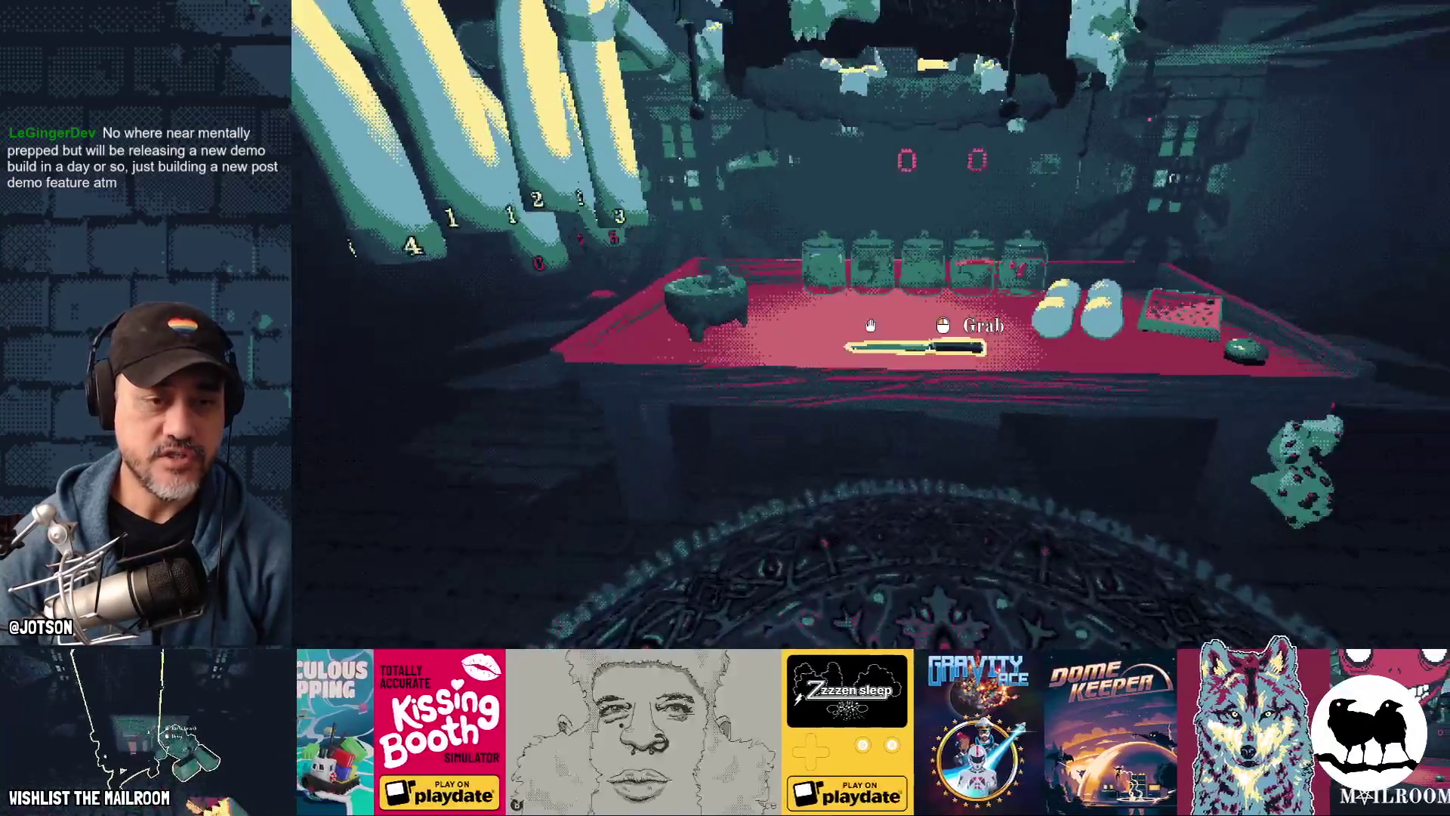
{"action": "key", "text": "w"}
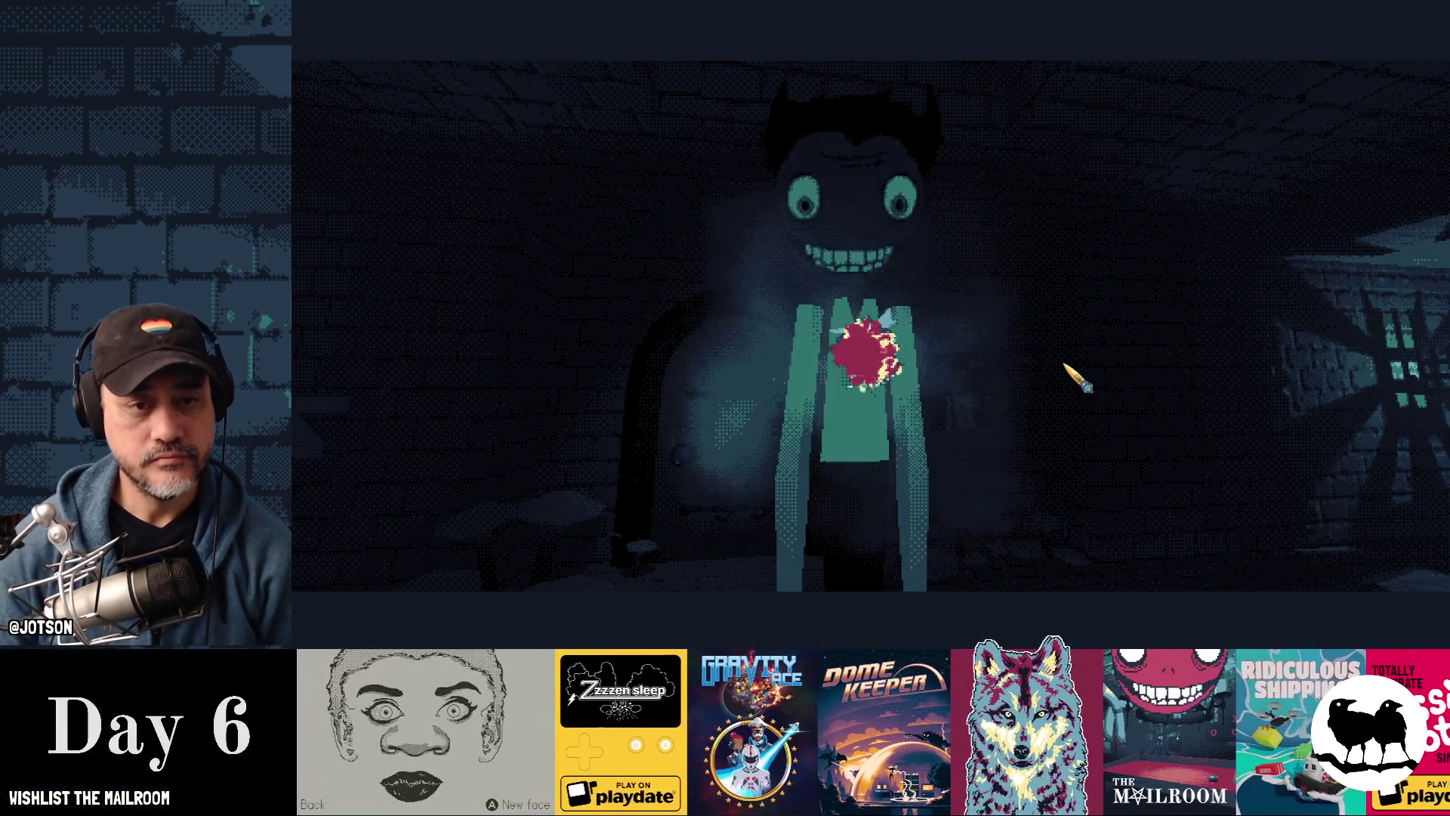
{"action": "left_click", "coordinate": [1059, 371]}
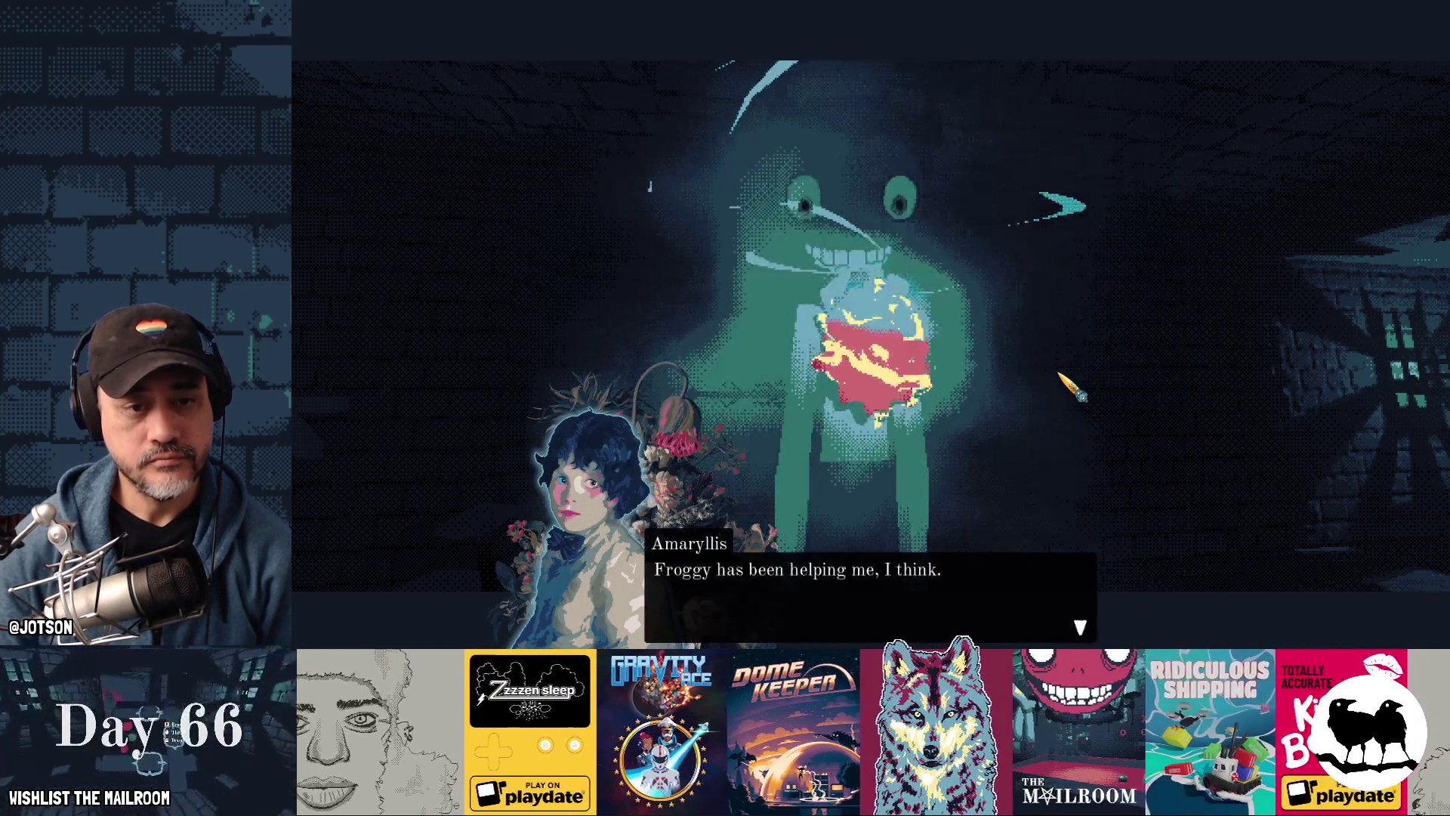
{"action": "left_click", "coordinate": [1059, 372]}
{"action": "left_click", "coordinate": [1059, 372]}
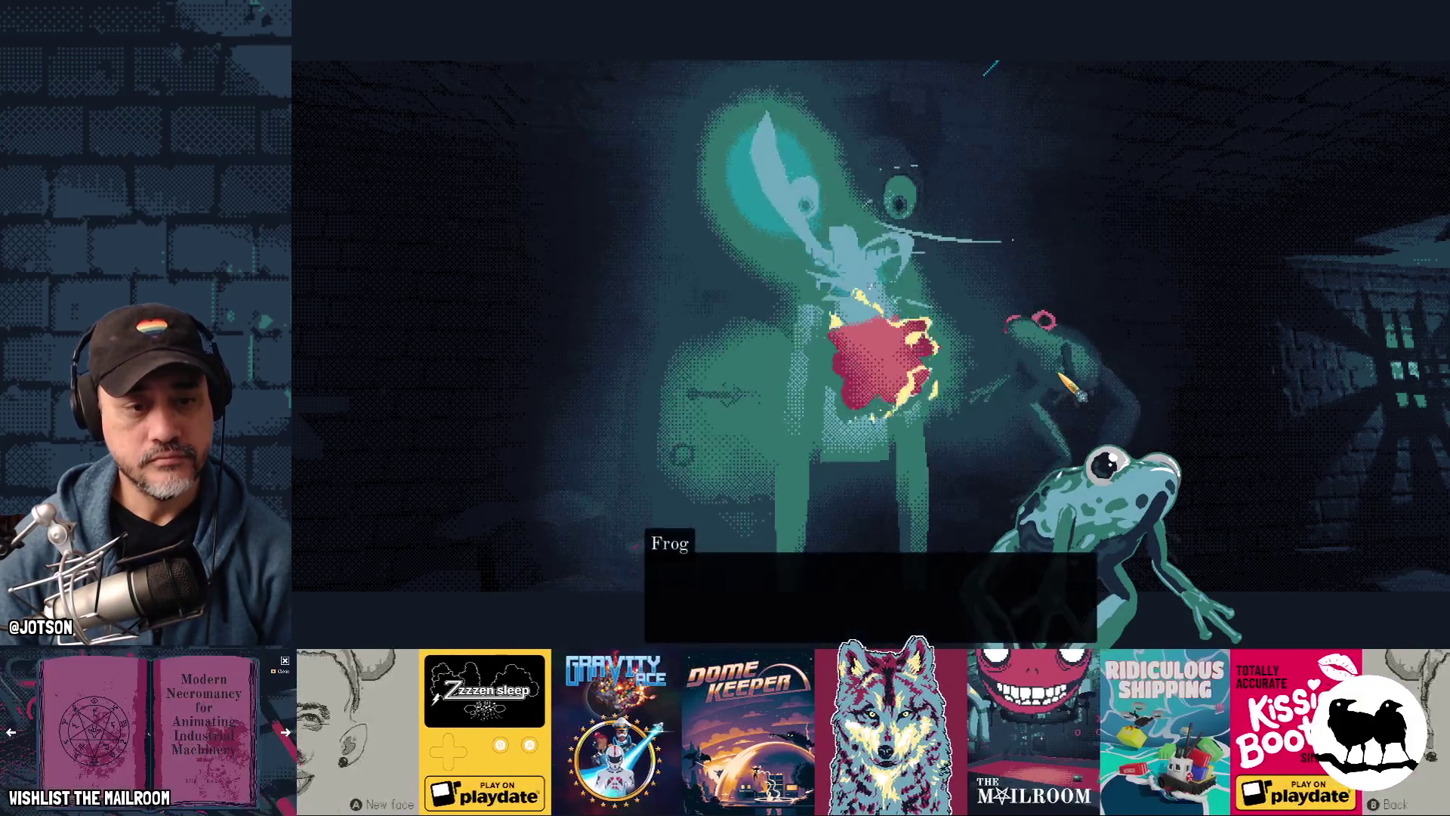
{"action": "left_click", "coordinate": [1059, 372]}
{"action": "left_click", "coordinate": [1060, 372]}
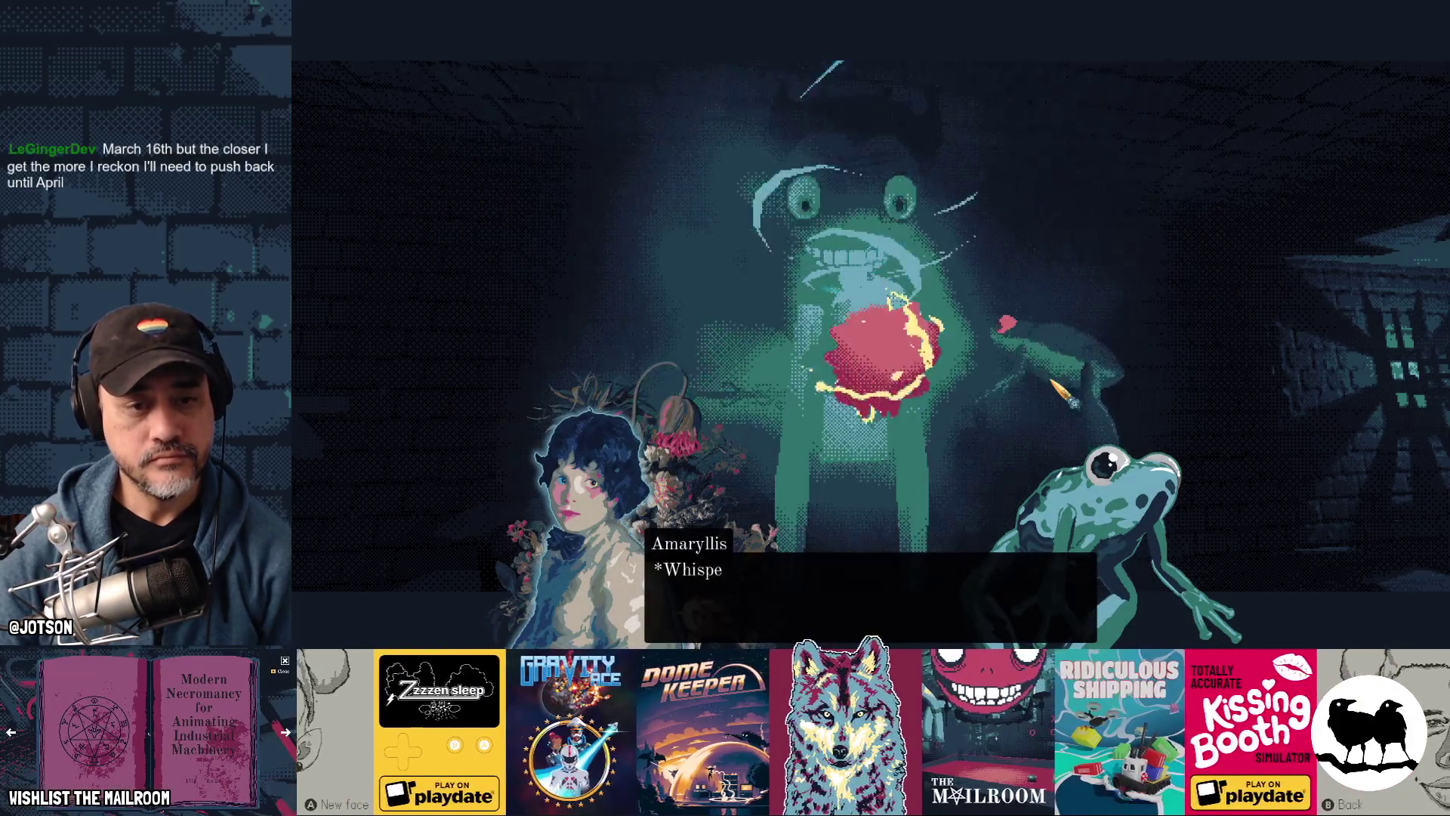
{"action": "left_click", "coordinate": [1060, 371]}
{"action": "left_click", "coordinate": [1059, 385]}
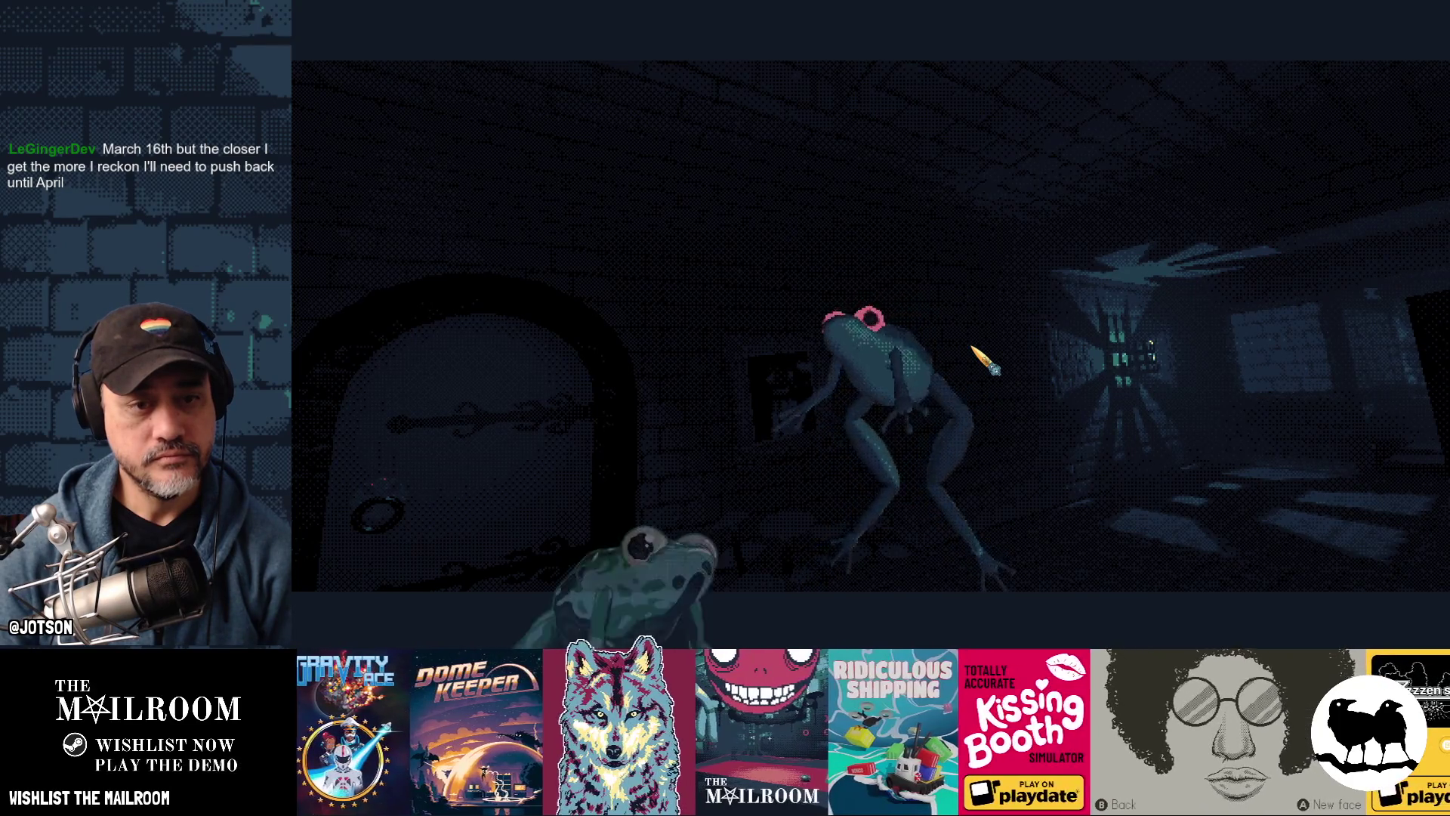
{"action": "key", "text": "F8"}
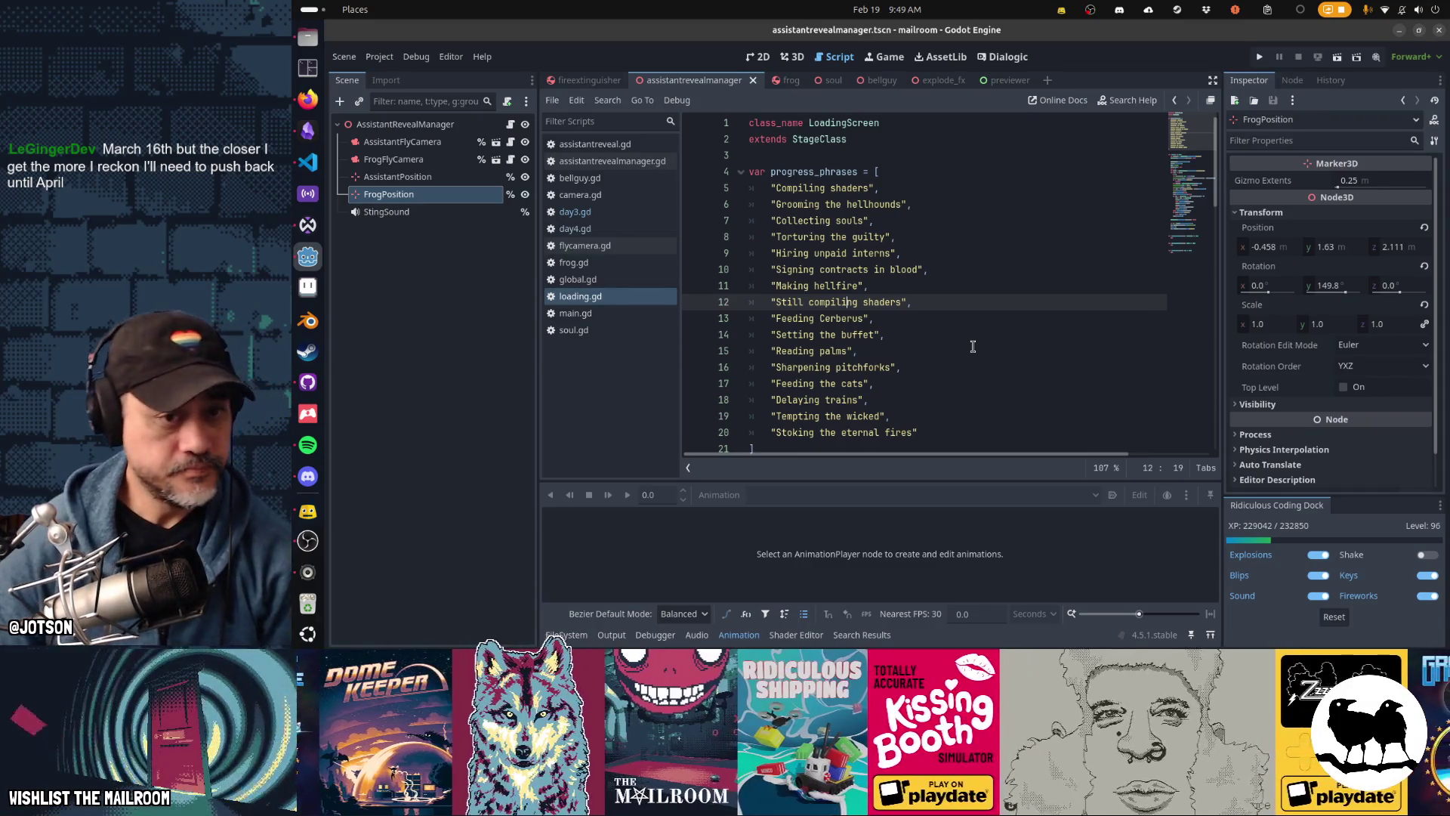
Step: Commit soulexplosion.ogg to main as 'updated explosion sound' and switch back to Godot
{"action": "left_click", "coordinate": [308, 381]}
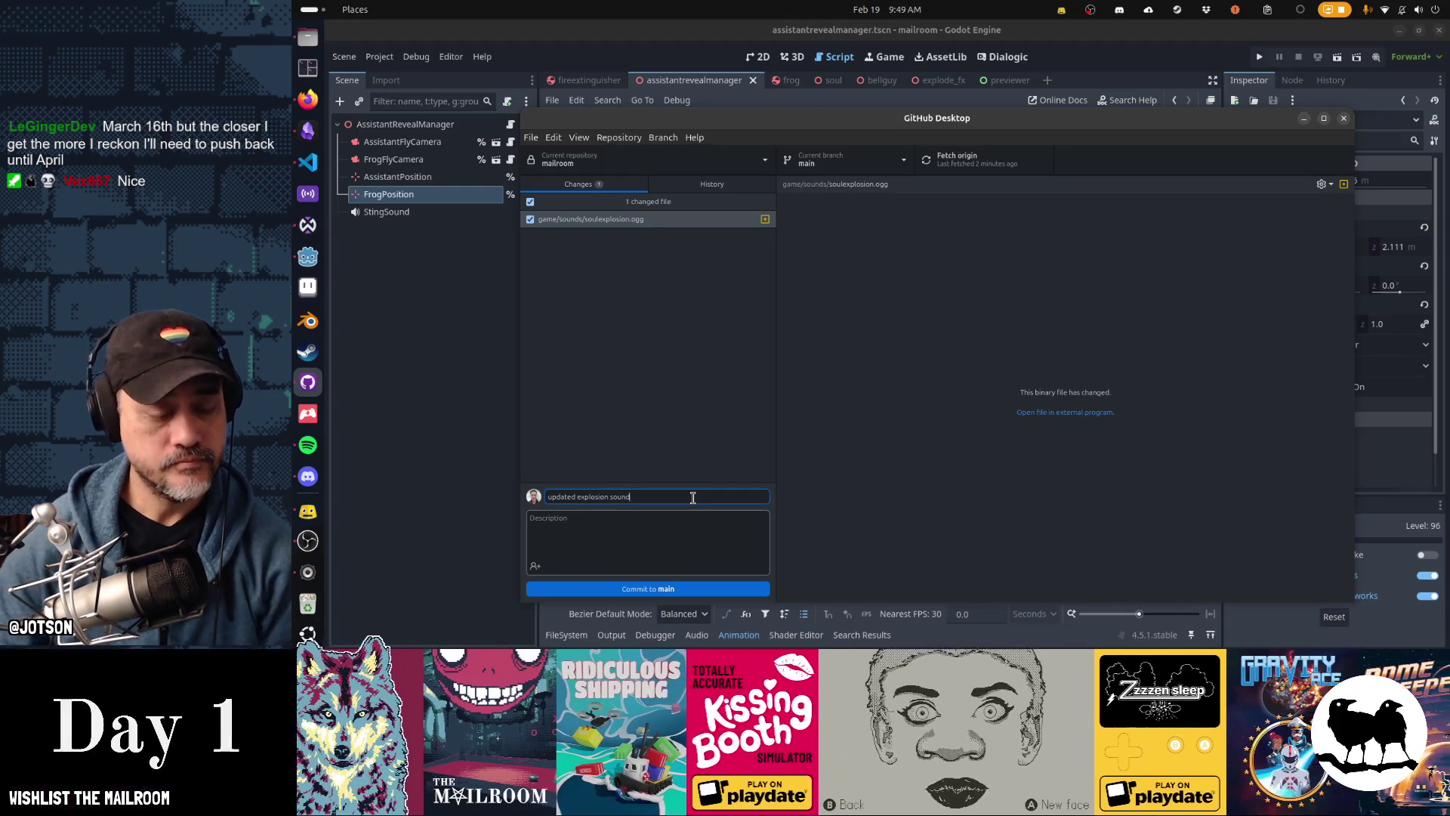
{"action": "left_click", "coordinate": [683, 589]}
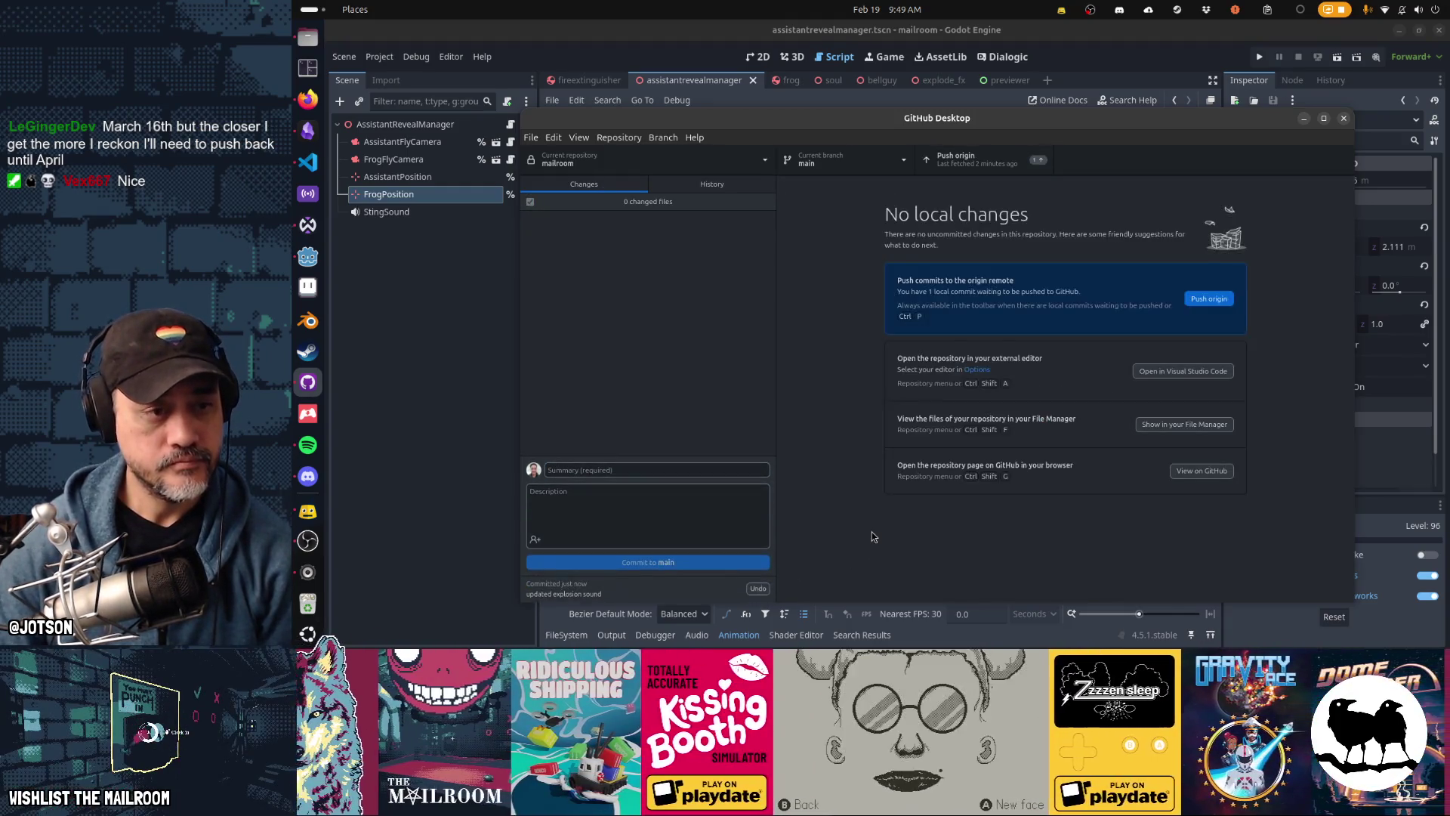
{"action": "key", "text": "alt+Tab"}
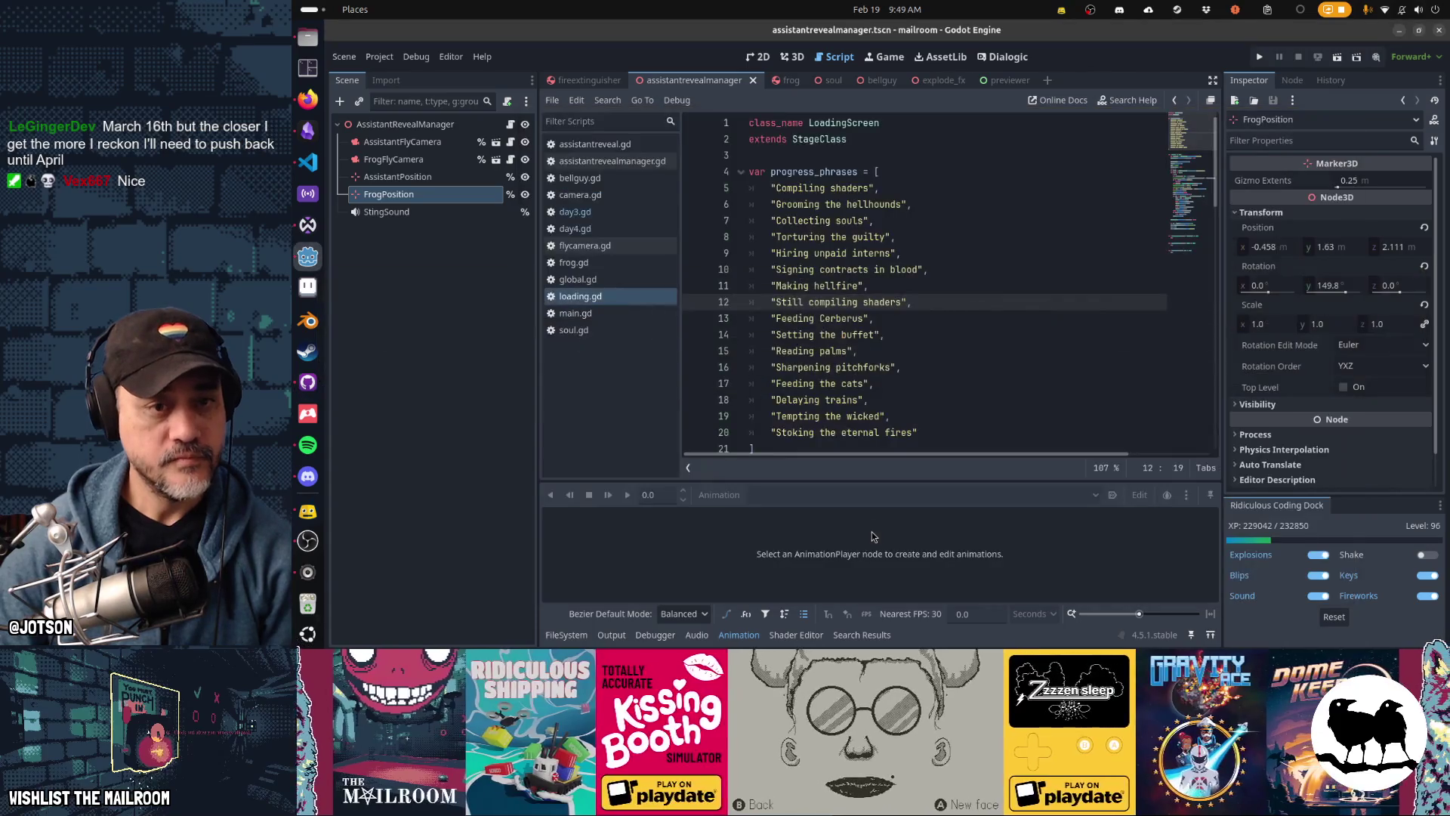
Step: Rerun the game and spawn two explosions with 'a explod' from the developer console
{"action": "left_click", "coordinate": [1259, 57]}
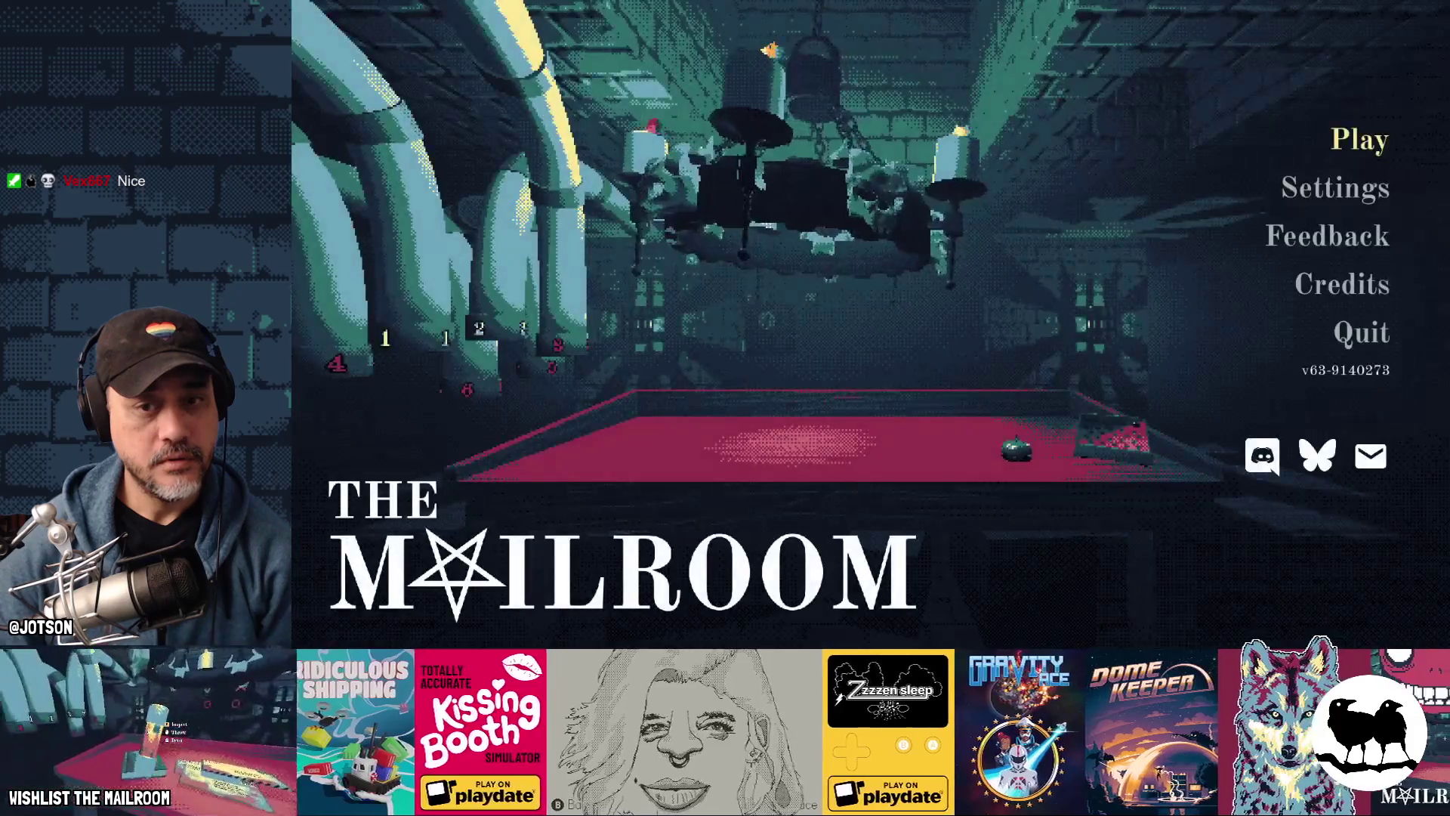
{"action": "key", "text": "Return"}
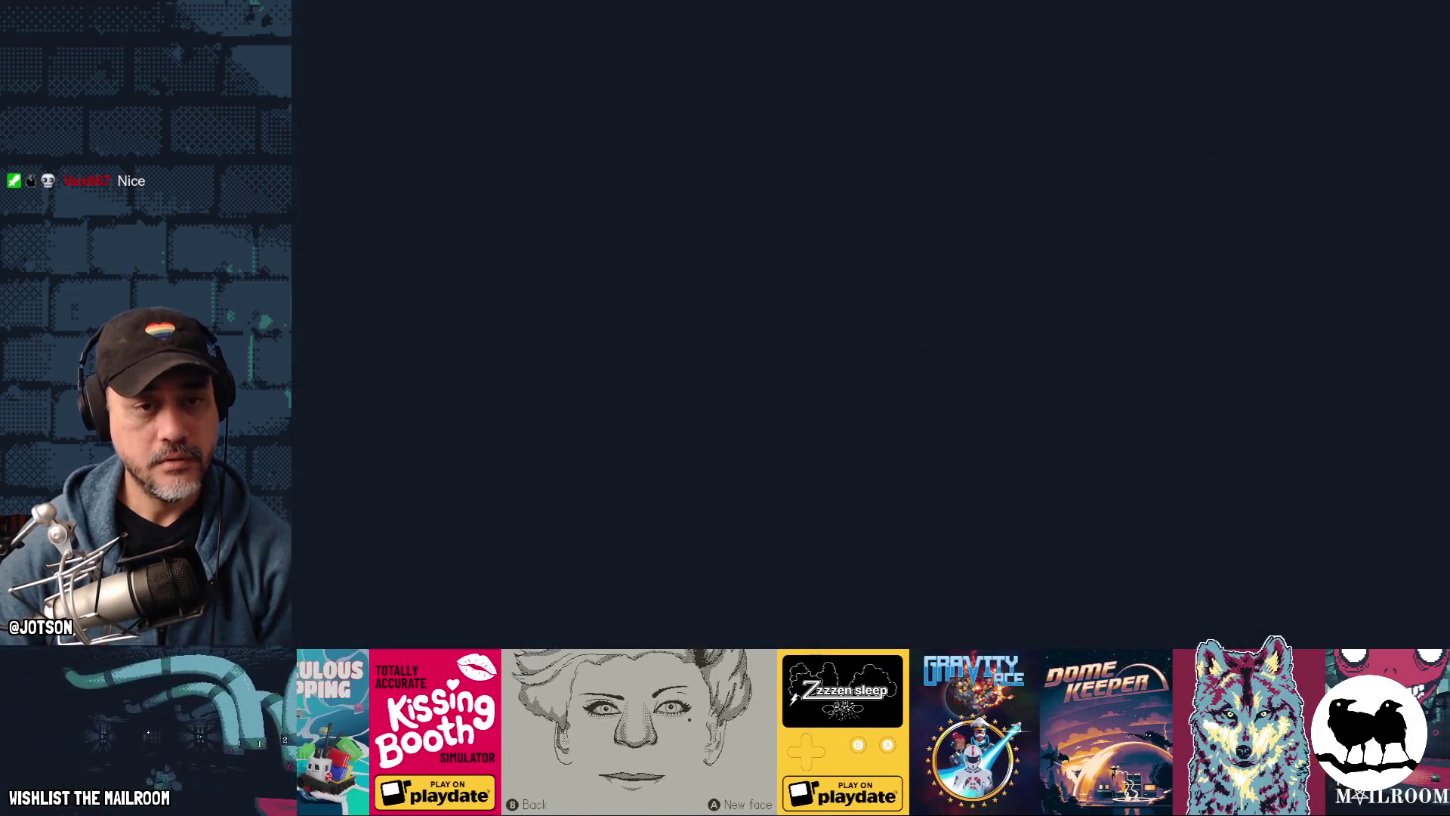
{"action": "key", "text": "grave"}
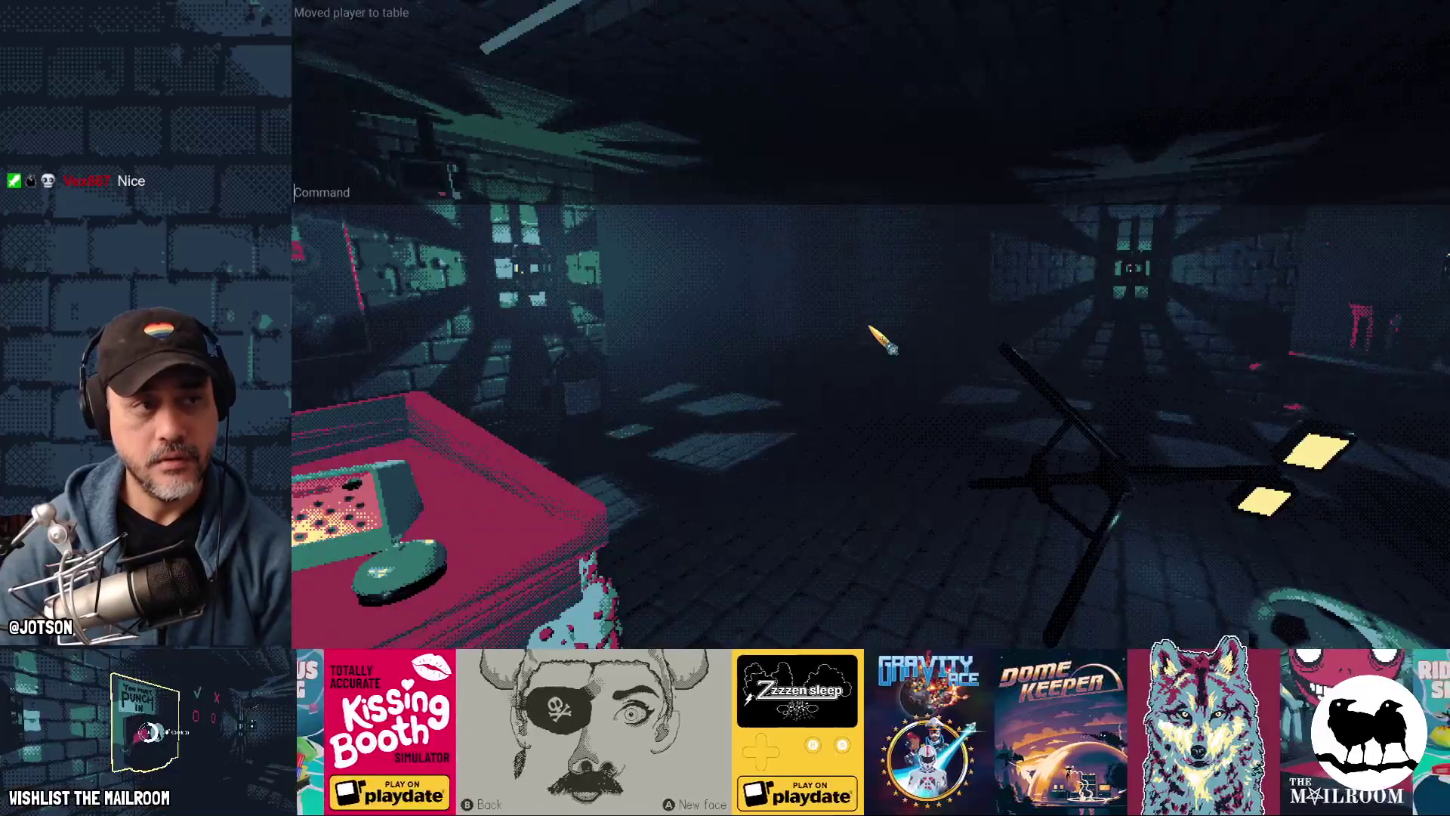
{"action": "type", "text": "a ex"}
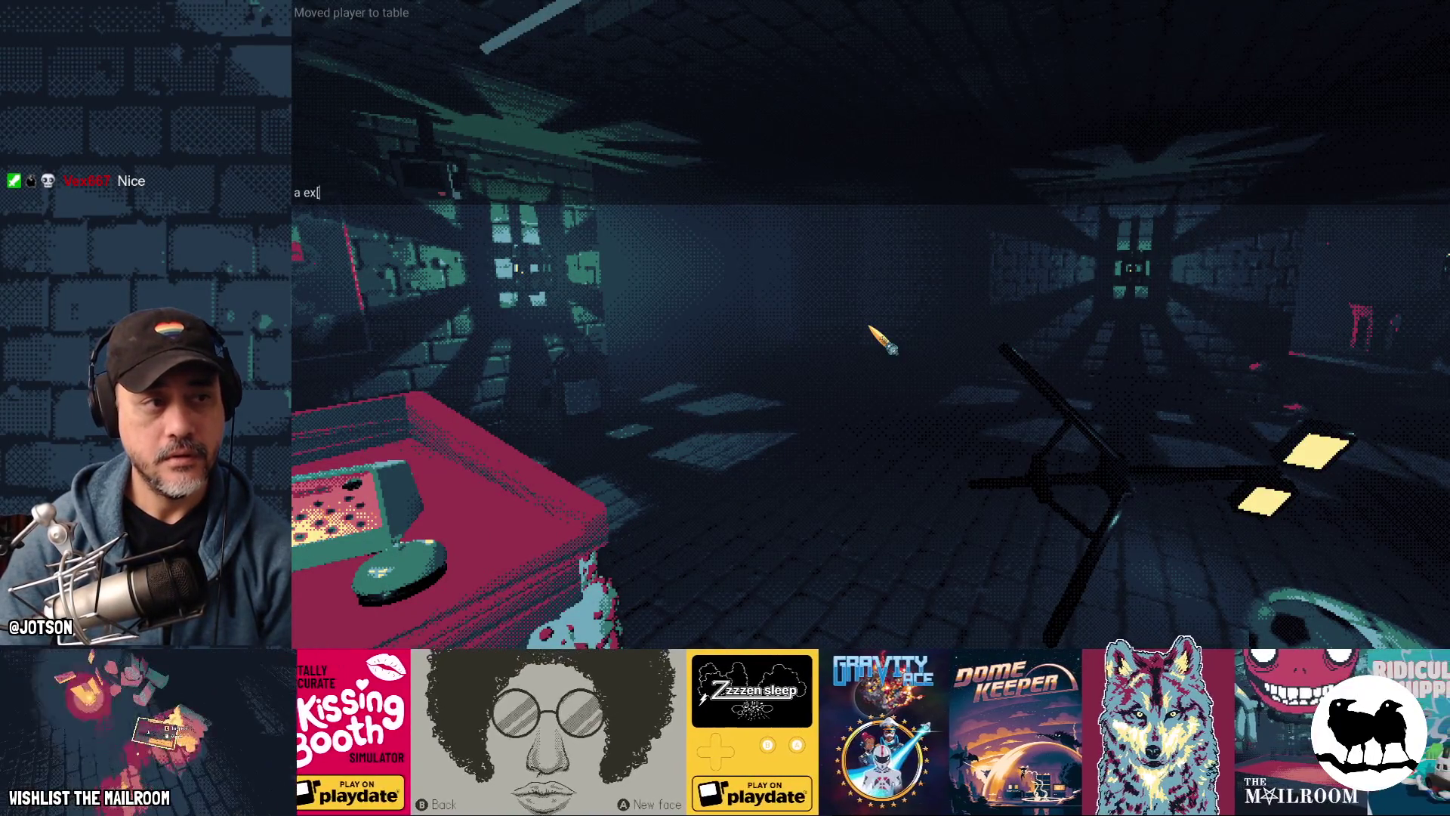
{"action": "type", "text": "e"}
{"action": "key", "text": "Return"}
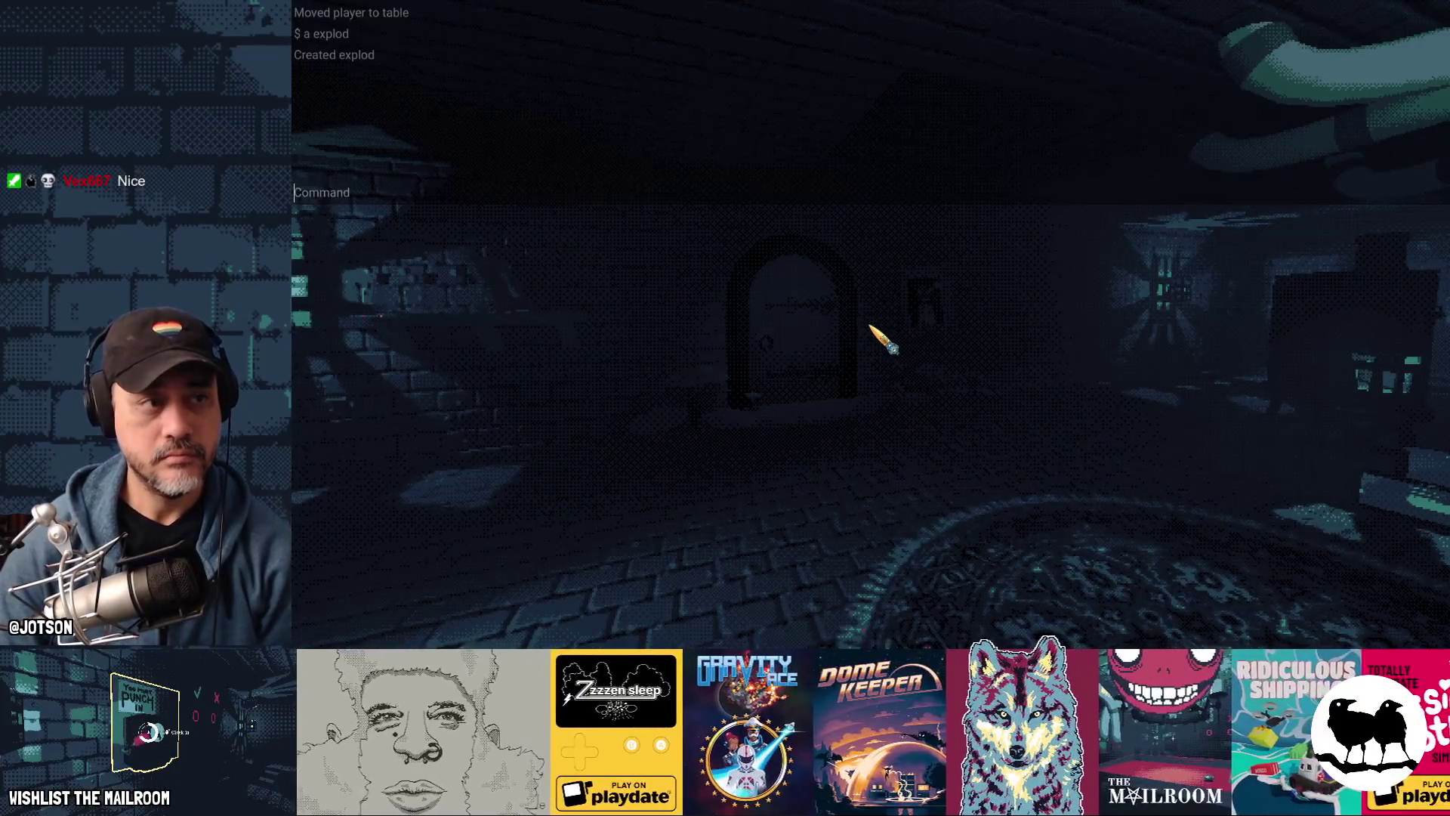
{"action": "type", "text": "d"}
{"action": "key", "text": "Return"}
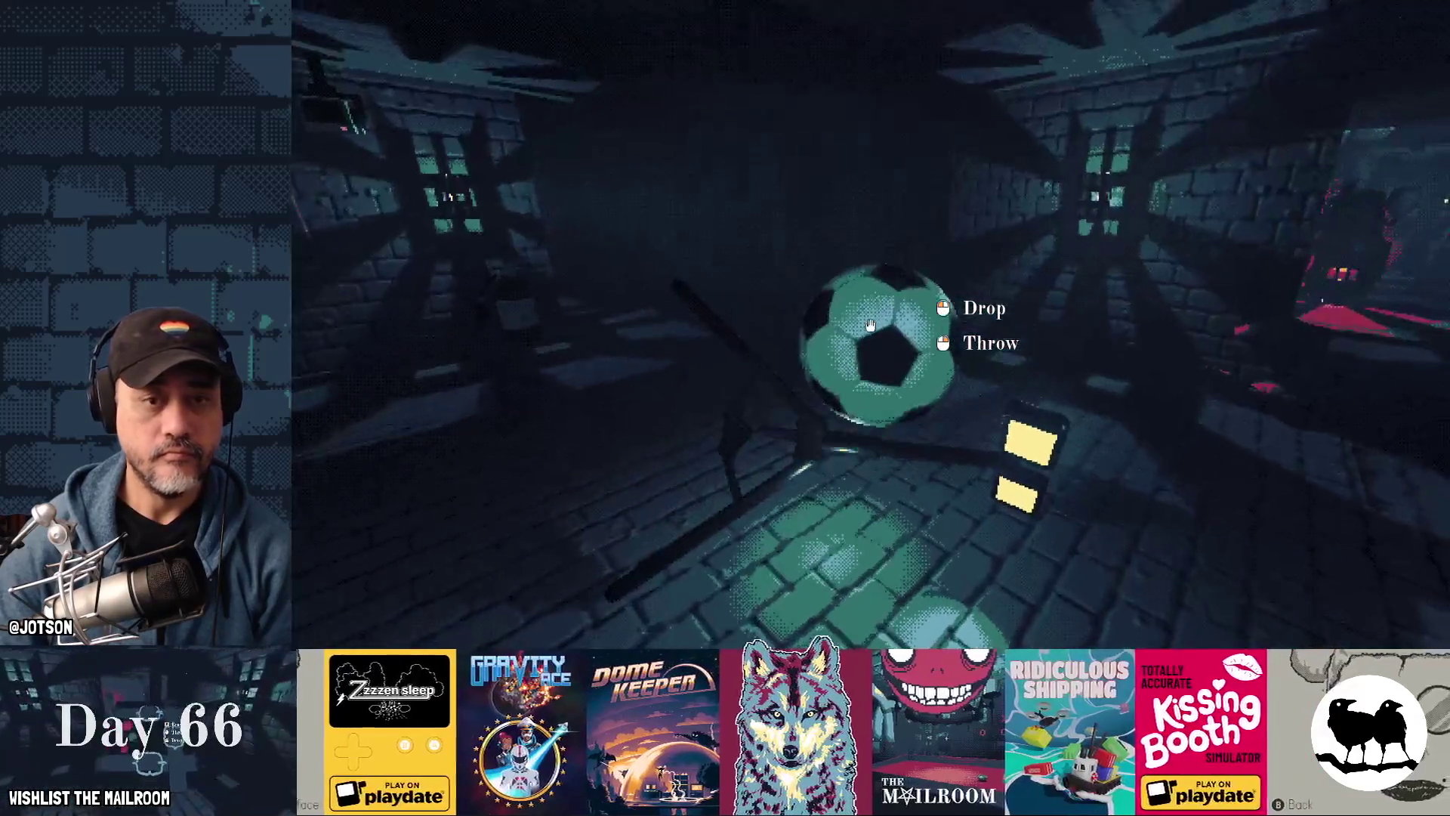
Step: Throw the soccer ball, then run the explosion command from the console twice more
{"action": "left_click", "coordinate": [870, 324]}
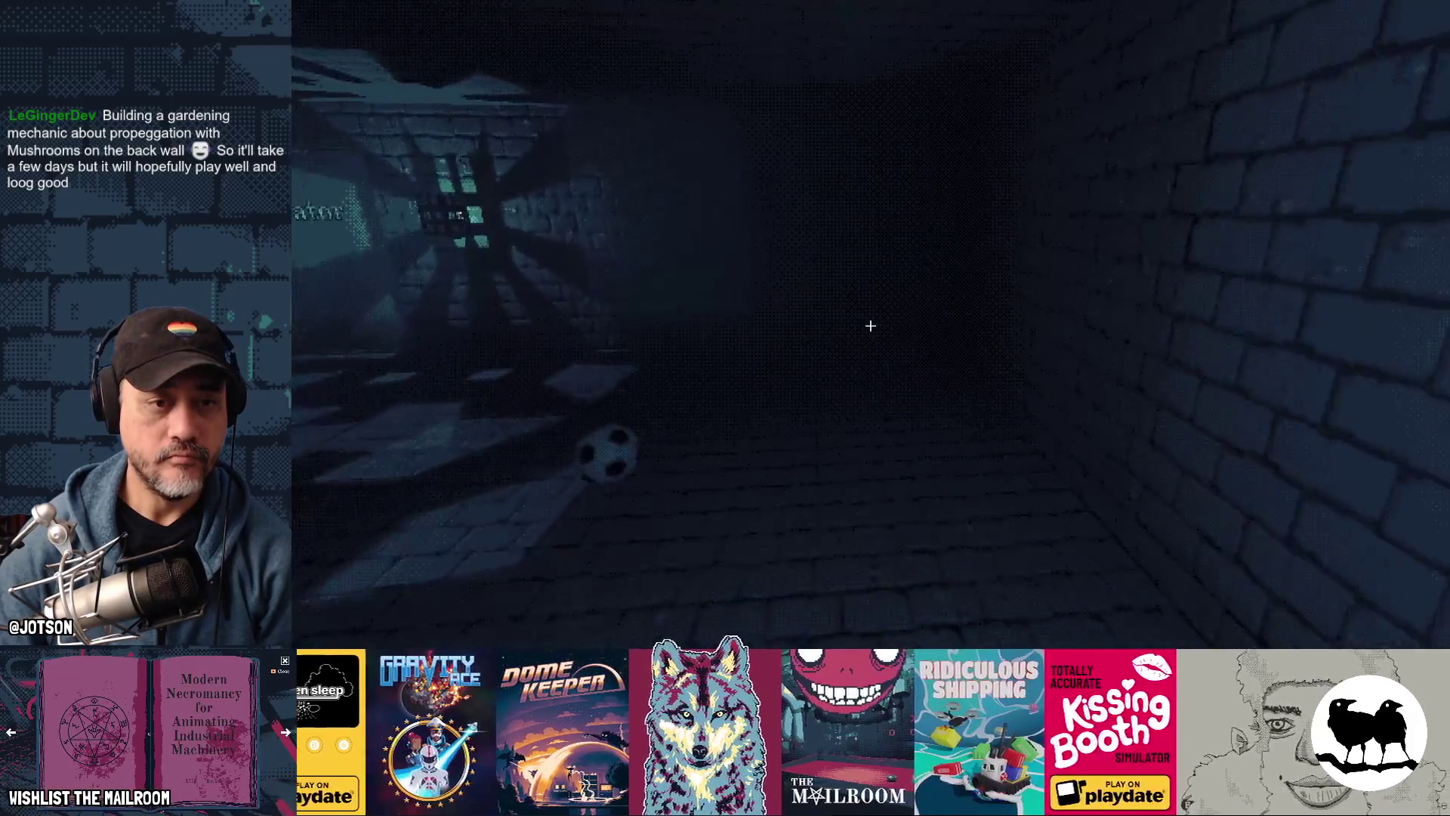
{"action": "key", "text": "grave"}
{"action": "type", "text": "a explod"}
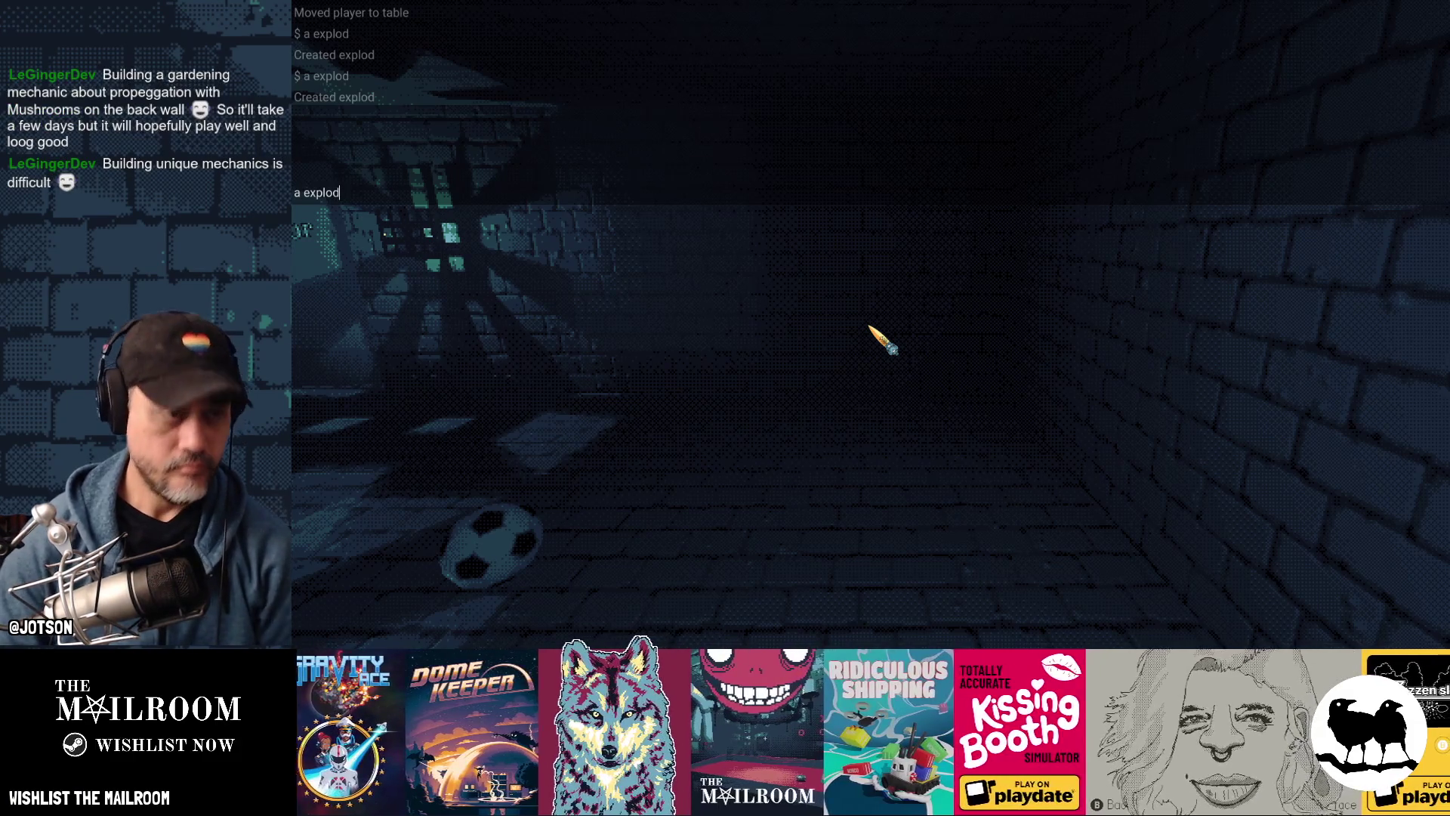
{"action": "key", "text": "Return"}
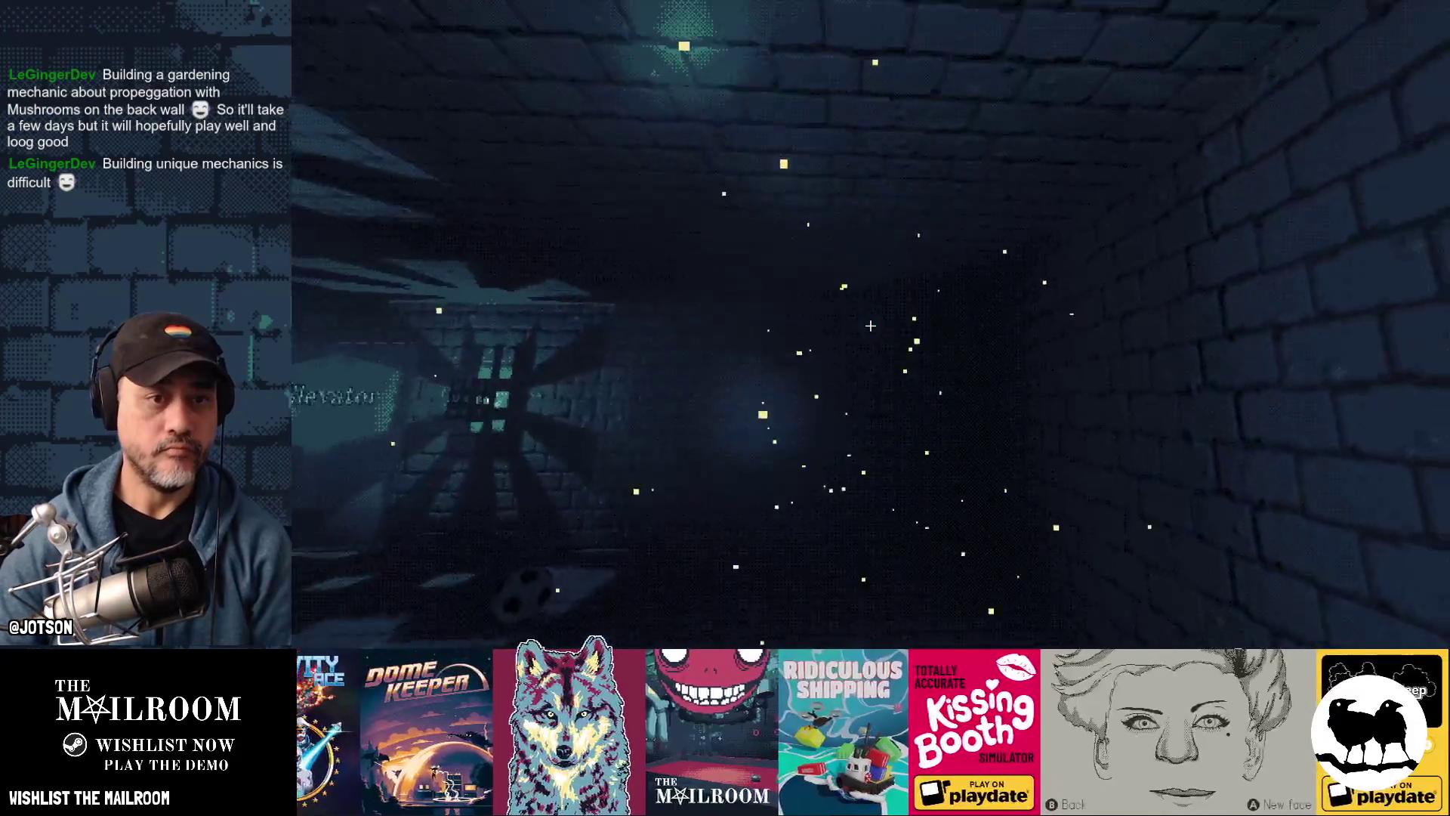
{"action": "key", "text": "grave"}
{"action": "type", "text": "a"}
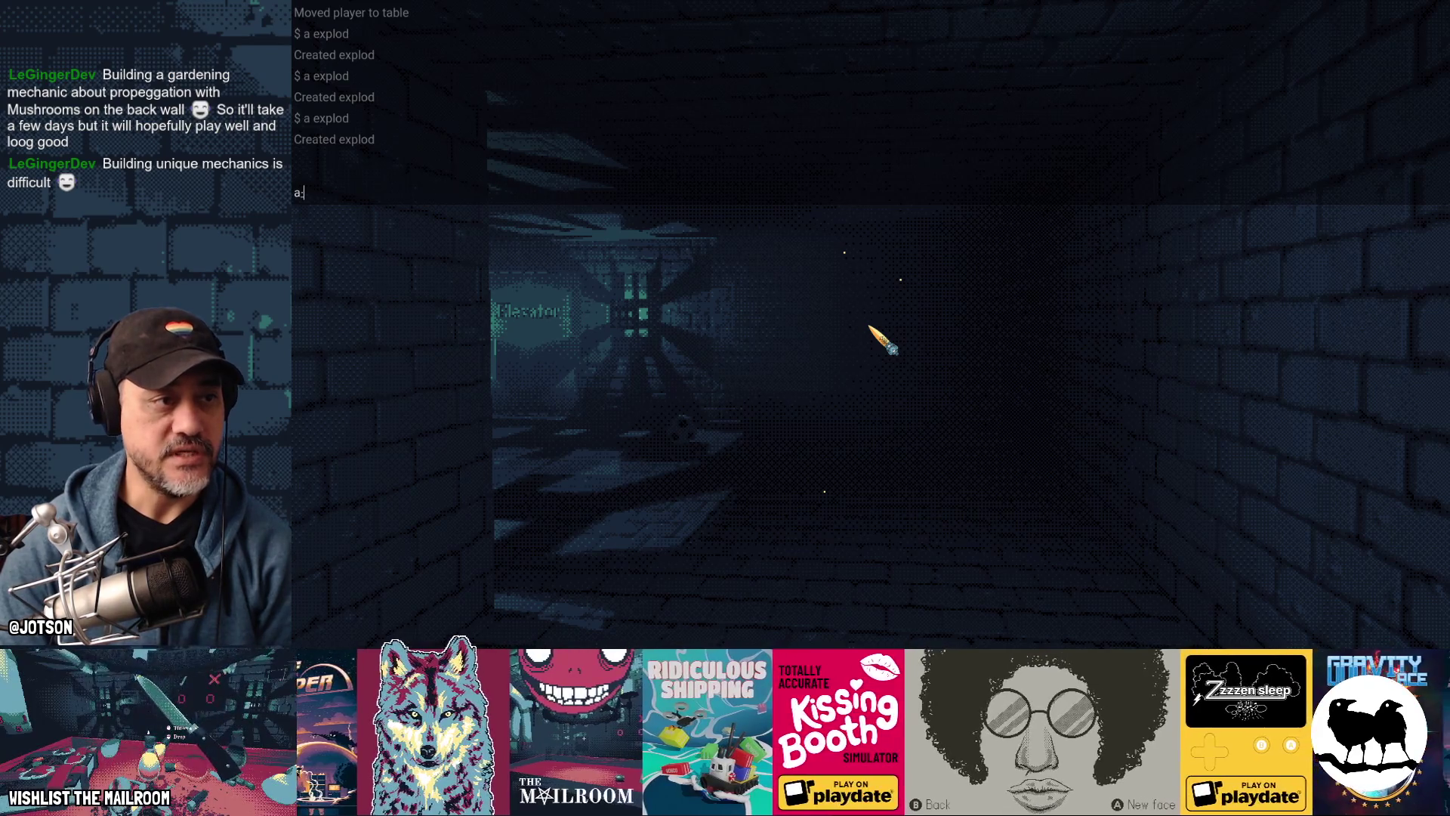
{"action": "key", "text": "Return"}
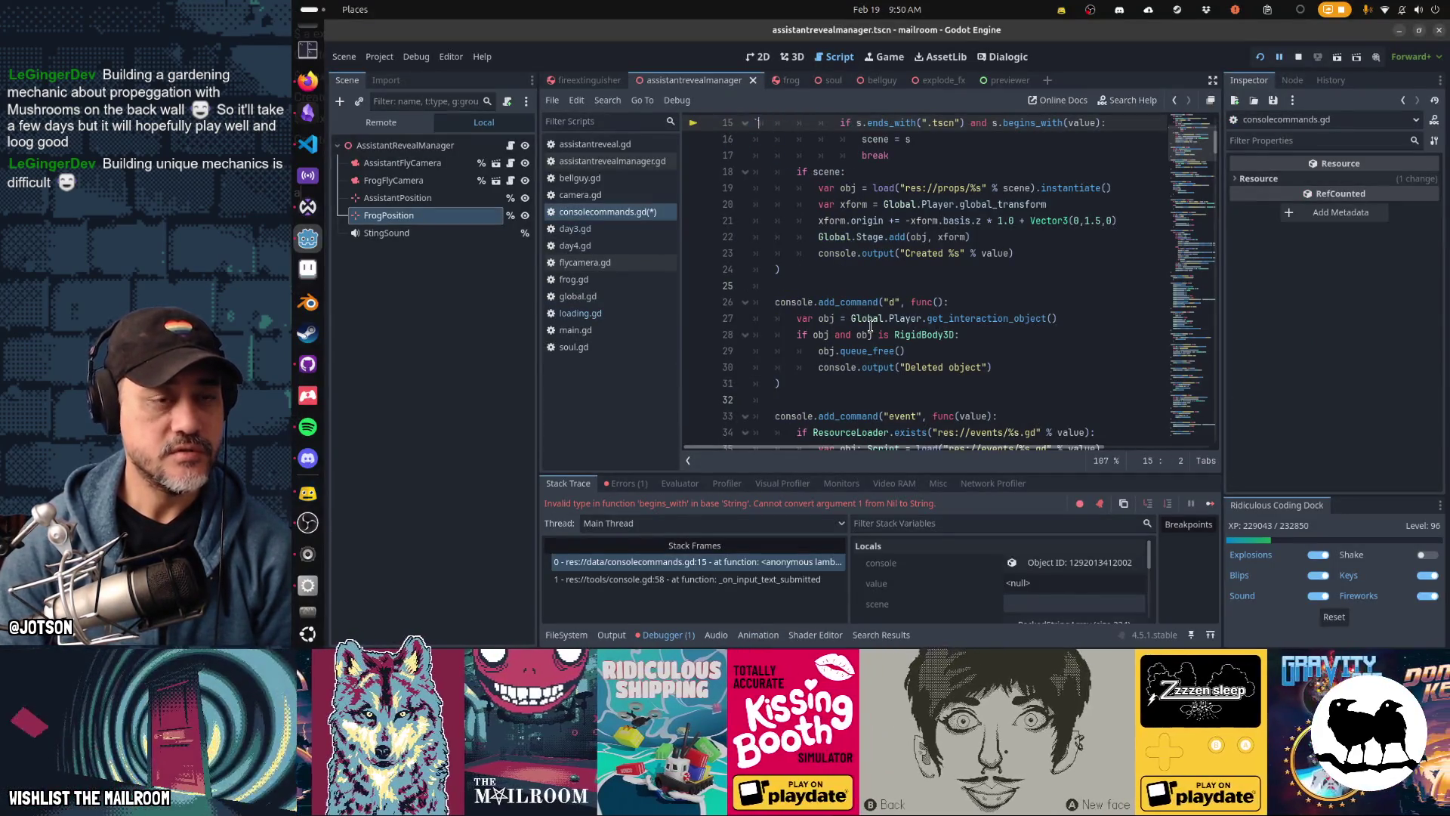
Step: Resume past the debugger break and spawn an explosion with 'a explod'
{"action": "key", "text": "alt+Tab"}
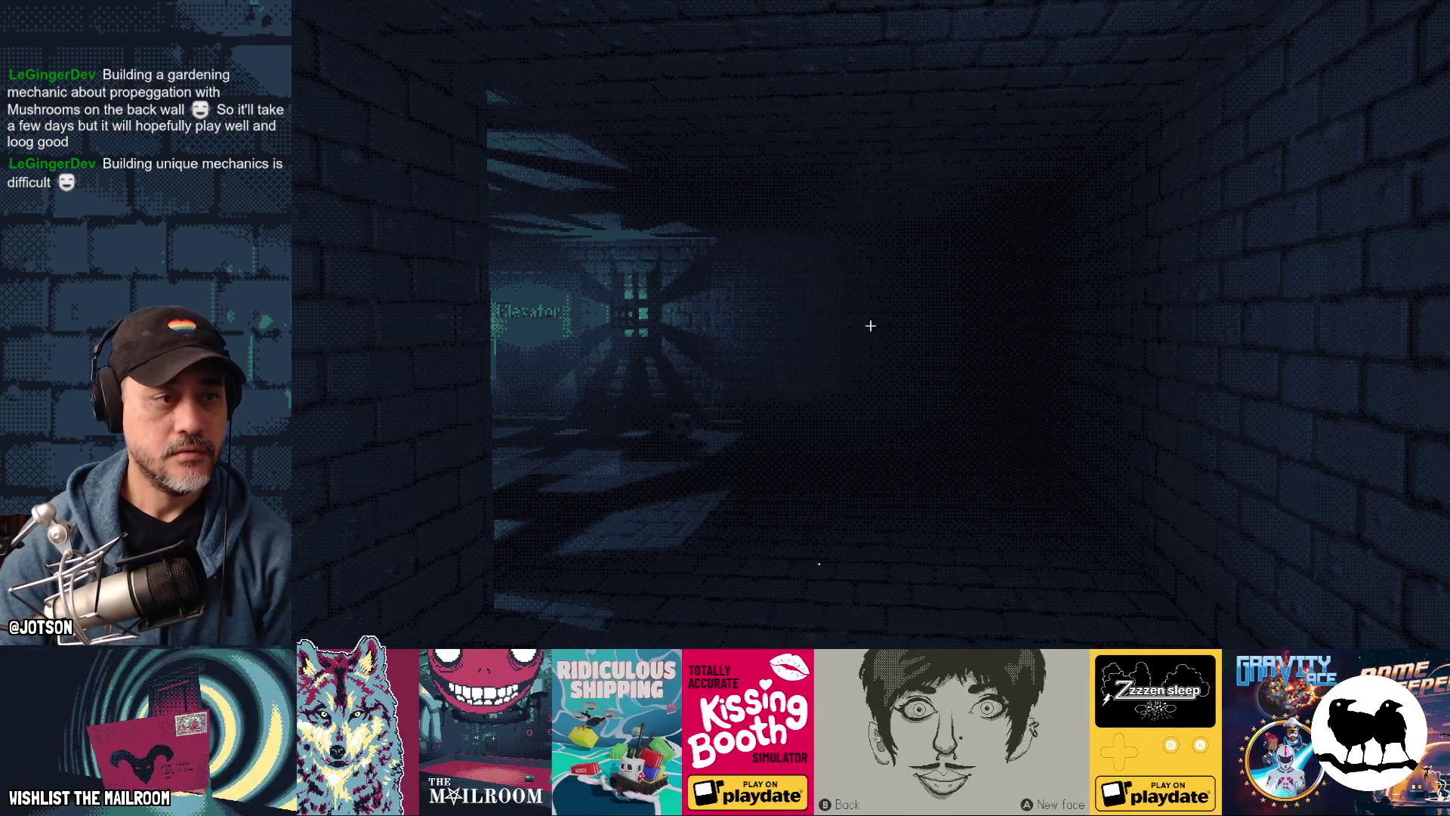
{"action": "key", "text": "grave"}
{"action": "type", "text": "a explod"}
{"action": "key", "text": "Return"}
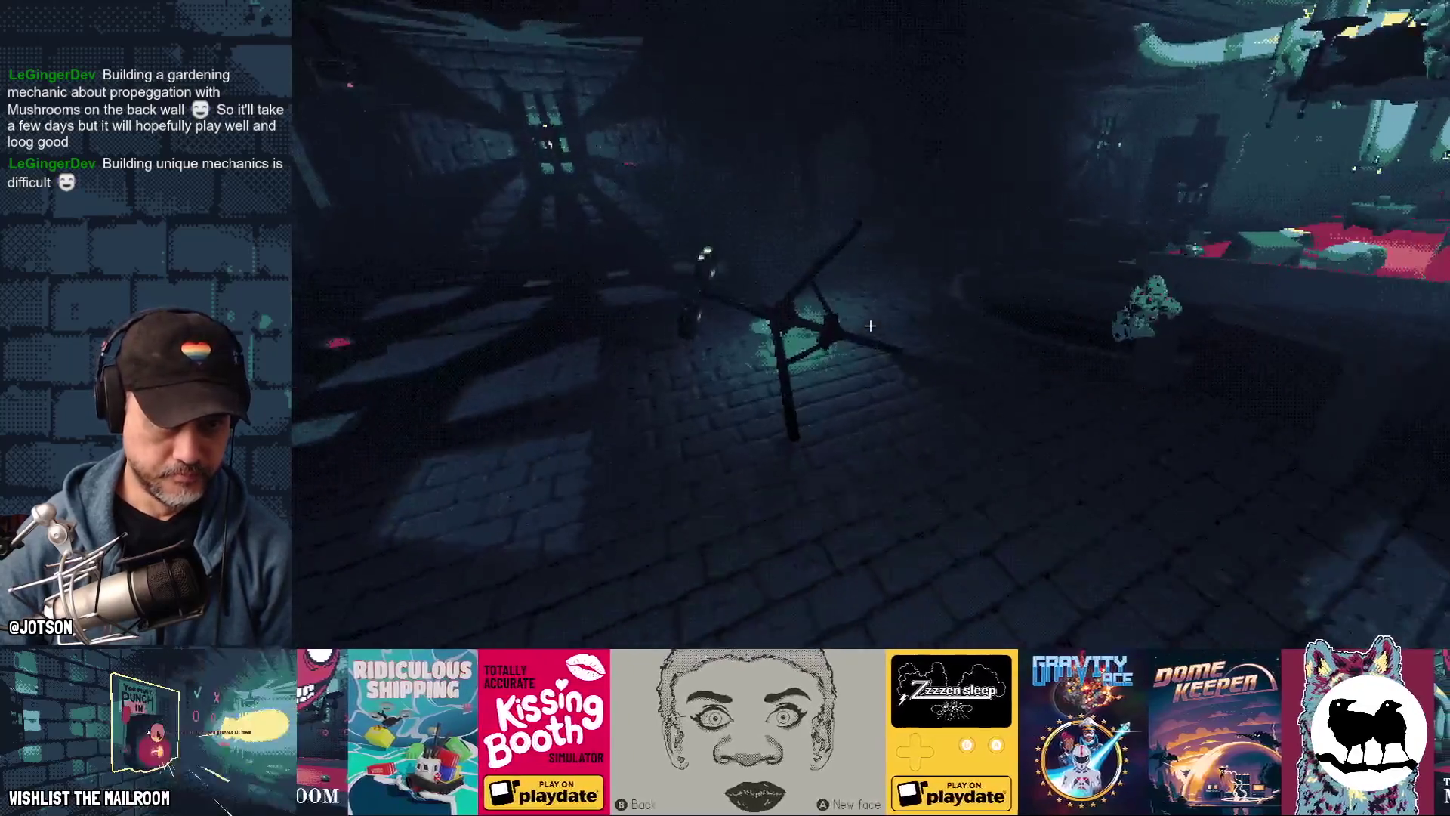
Step: Pick up and drop the cross-shaped lamp, then quit the game
{"action": "left_click", "coordinate": [871, 325]}
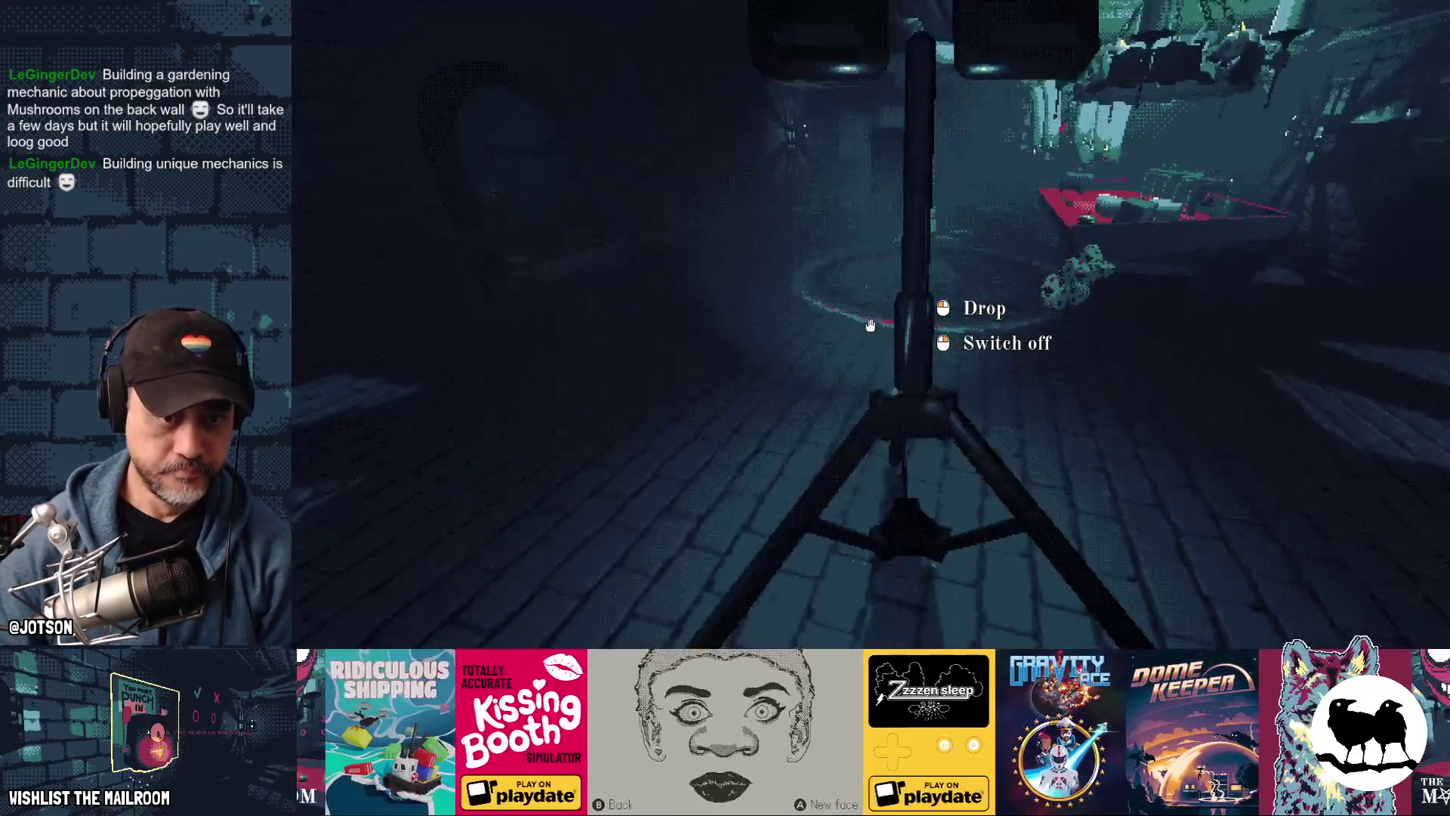
{"action": "left_click", "coordinate": [871, 325]}
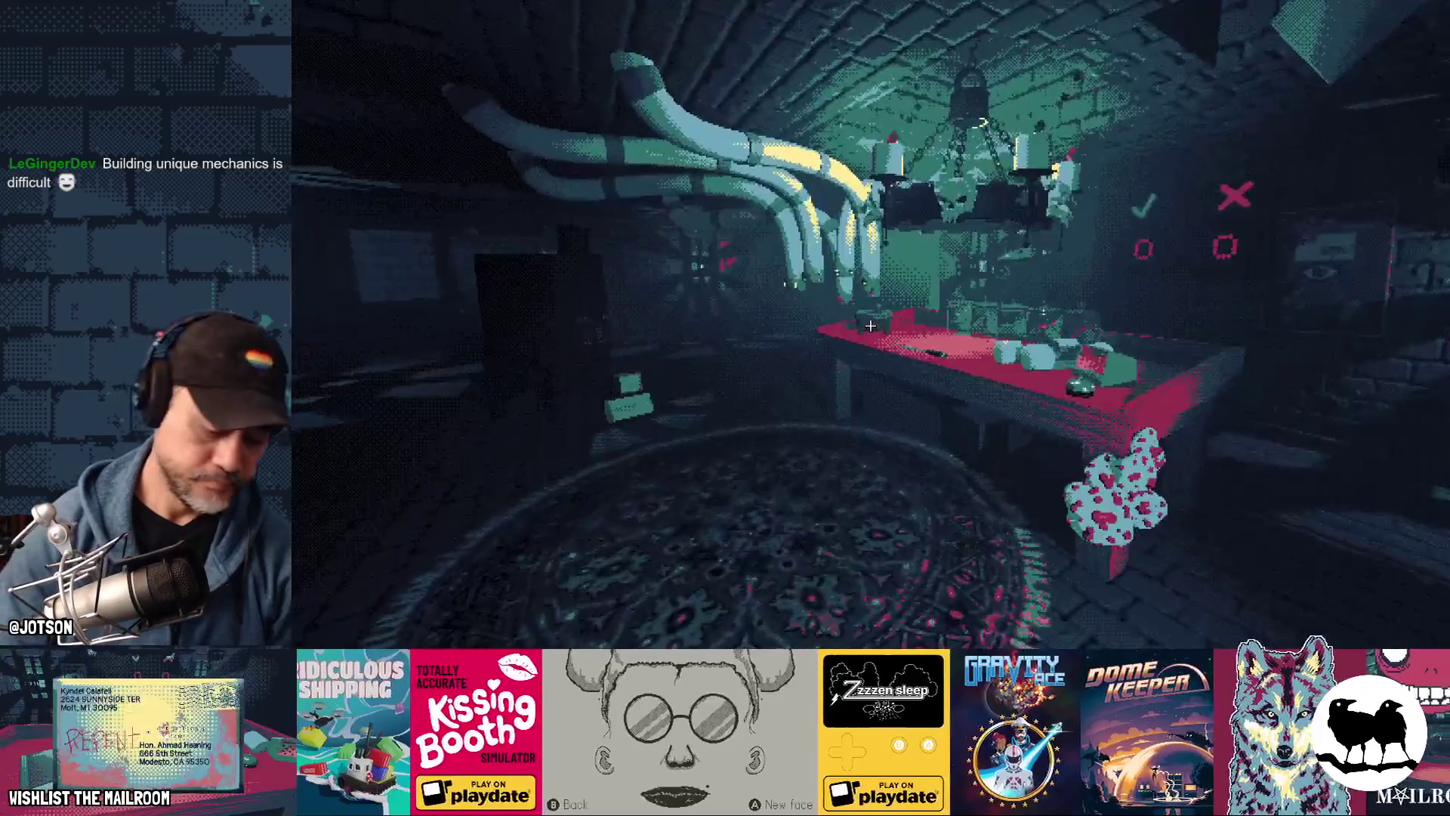
{"action": "key", "text": "Escape"}
{"action": "key", "text": "alt+Tab"}
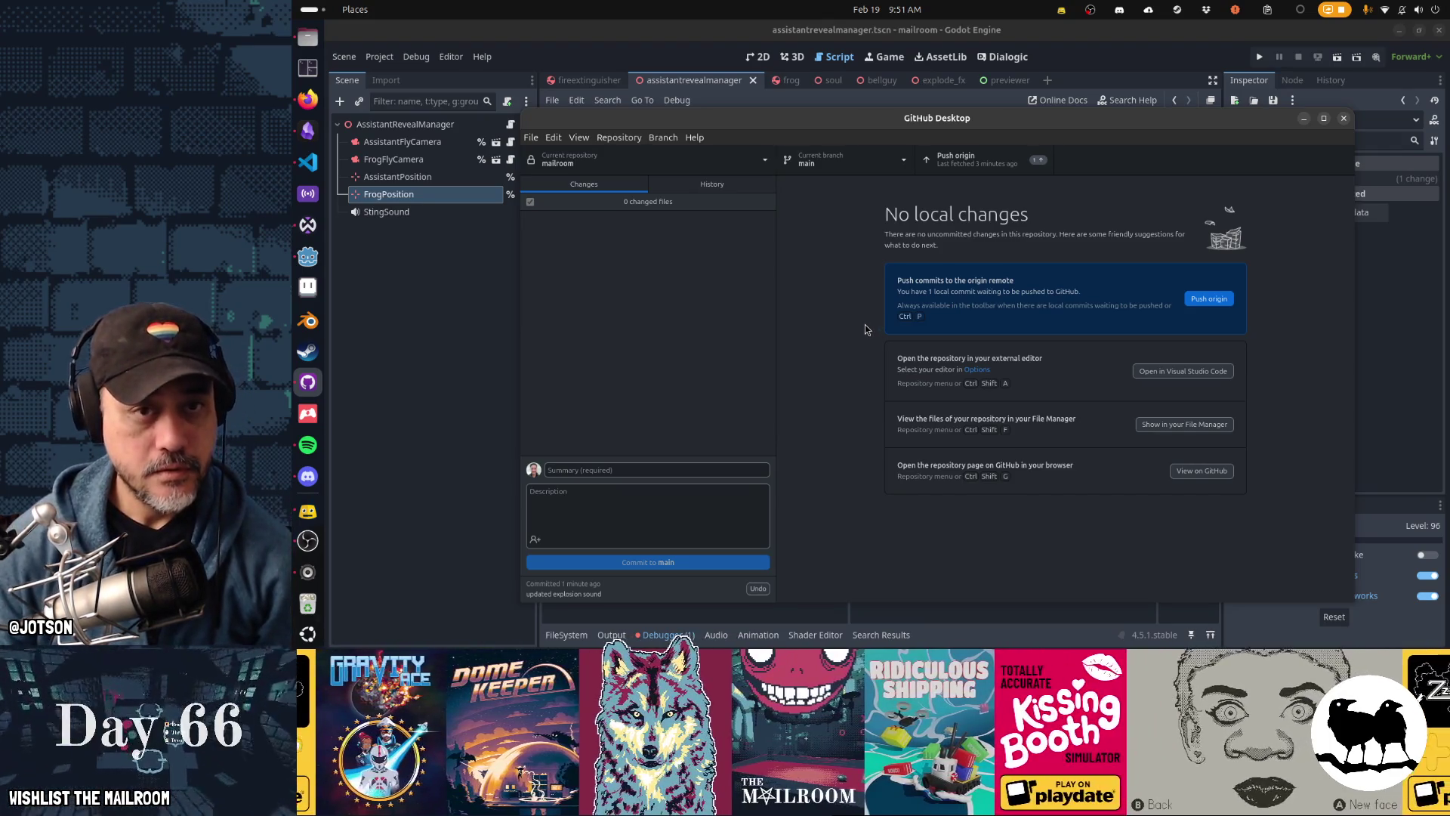
Step: Push main's waiting local commit to the origin remote from GitHub Desktop
{"action": "key", "text": "ctrl+p"}
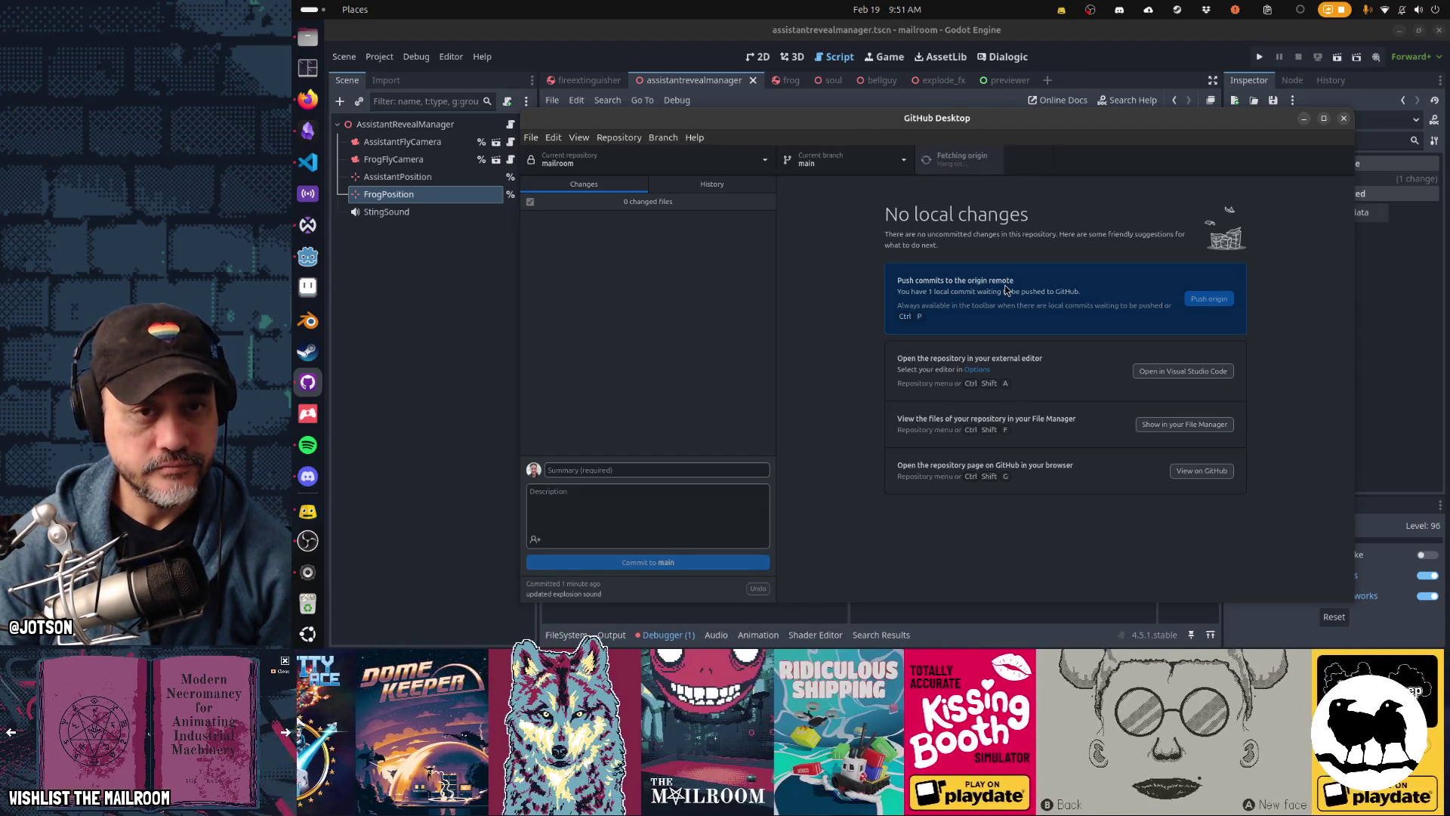
Step: Clear the logged begins_with error from the Debugger's Errors list and collapse the Debugger
{"action": "key", "text": "alt+Tab"}
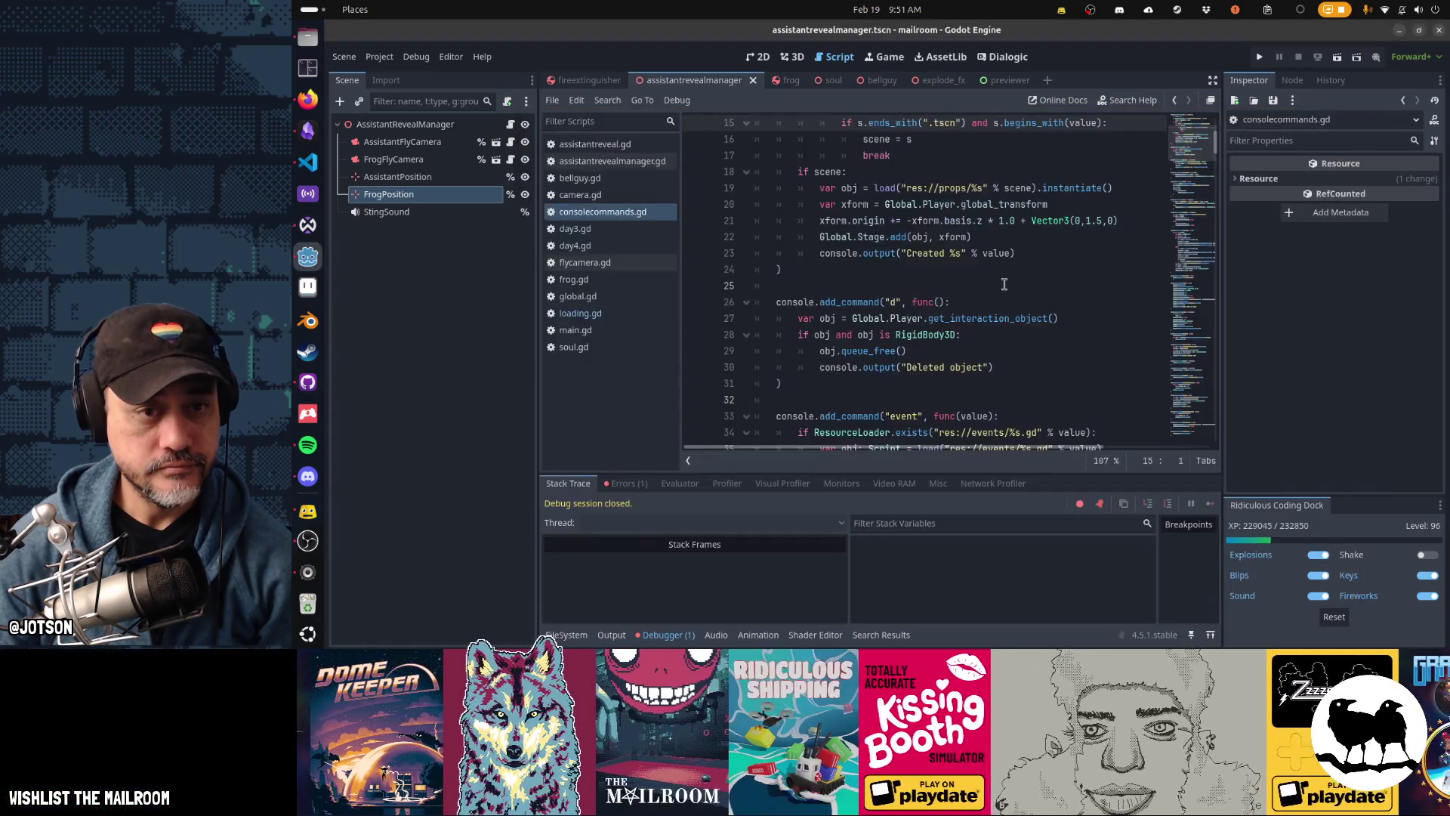
{"action": "left_click", "coordinate": [626, 483]}
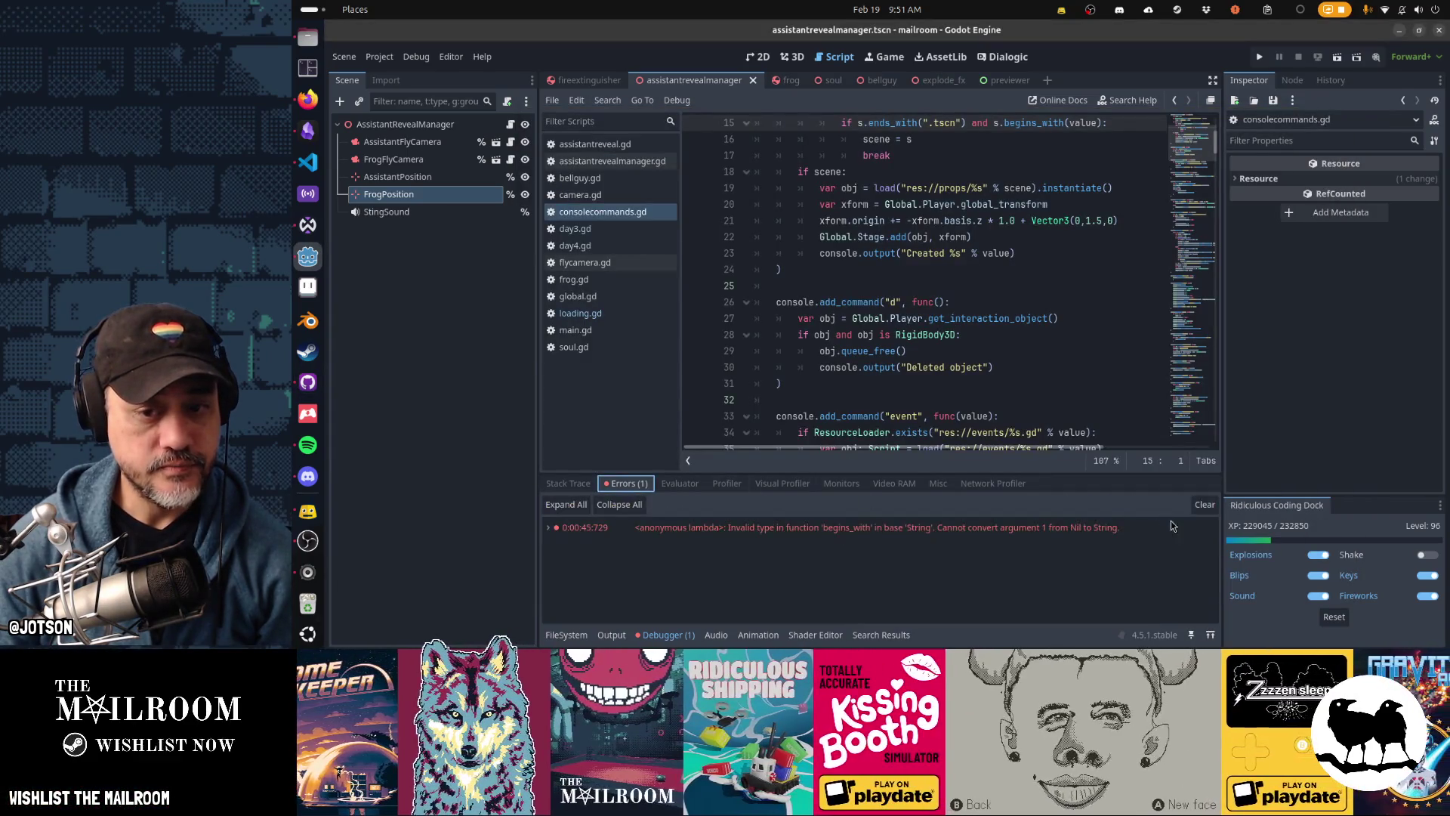
{"action": "left_click", "coordinate": [1038, 532]}
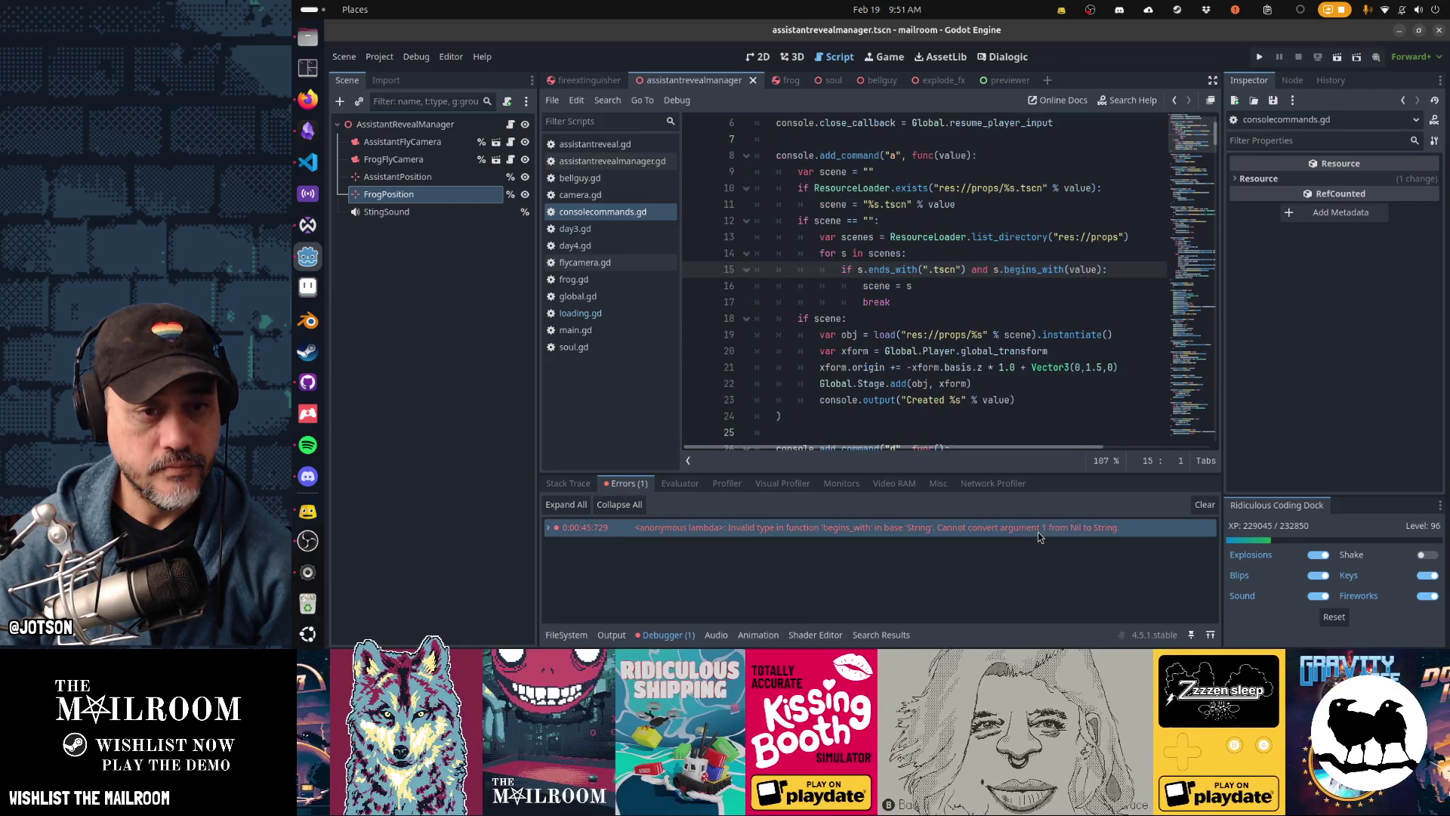
{"action": "left_click", "coordinate": [1204, 505]}
{"action": "left_click", "coordinate": [655, 642]}
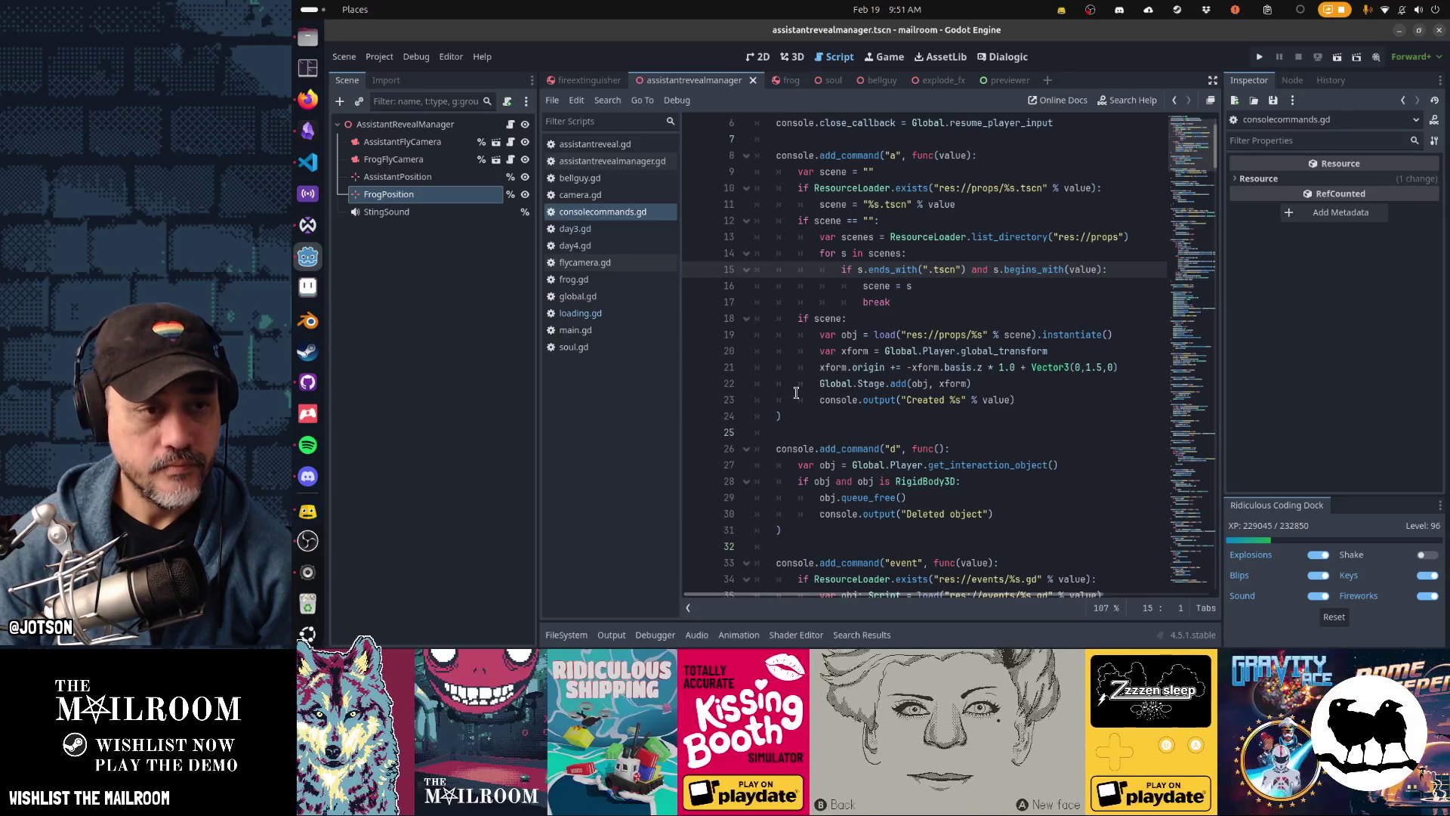
{"action": "left_click", "coordinate": [308, 133]}
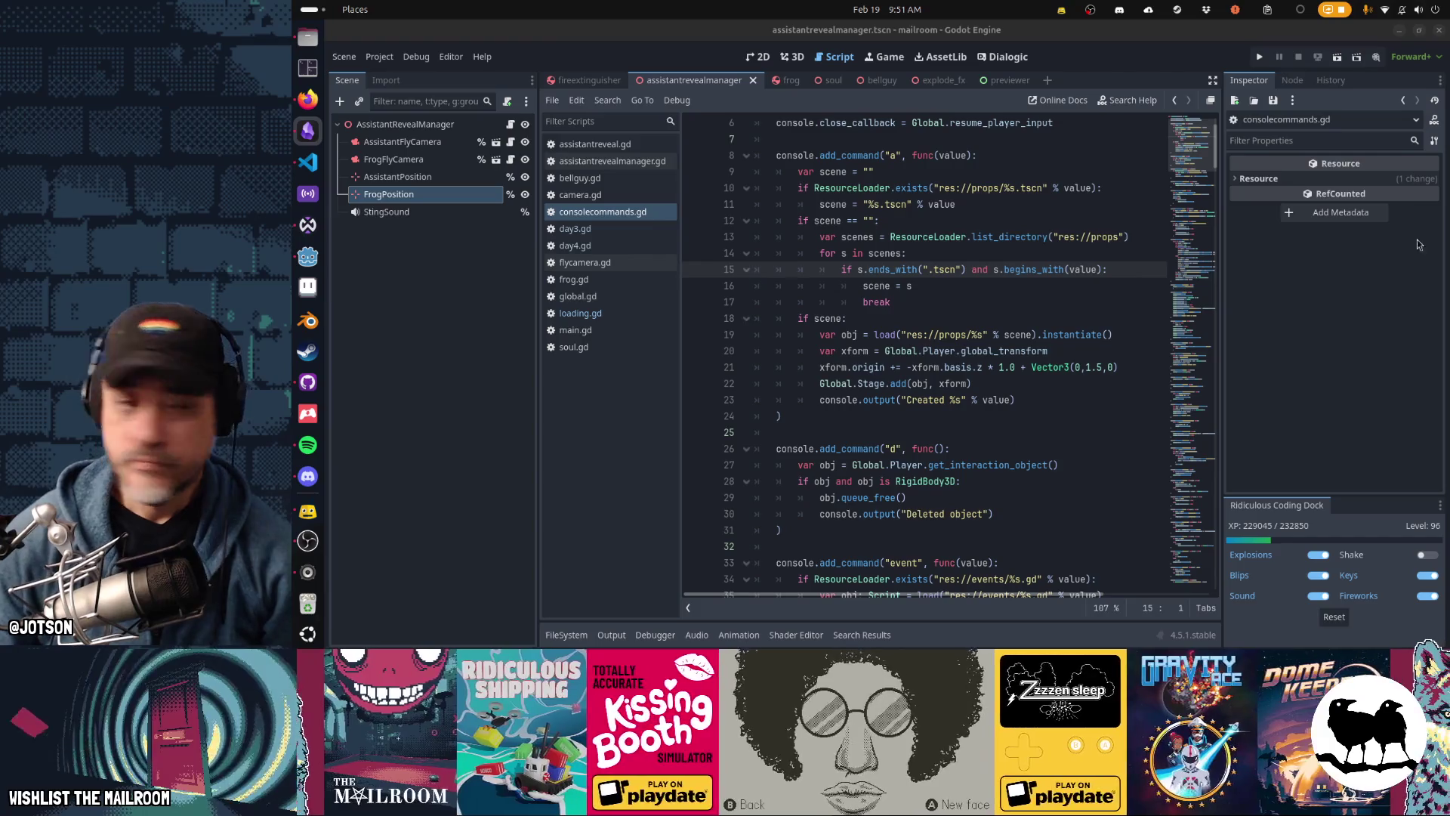
{"action": "left_click", "coordinate": [906, 285]}
Step: Close the soul, bellguy, fireextinguisher and assistantrevealmanager scenes, leaving only frog.tscn open
{"action": "middle_click", "coordinate": [832, 80]}
{"action": "middle_click", "coordinate": [832, 80]}
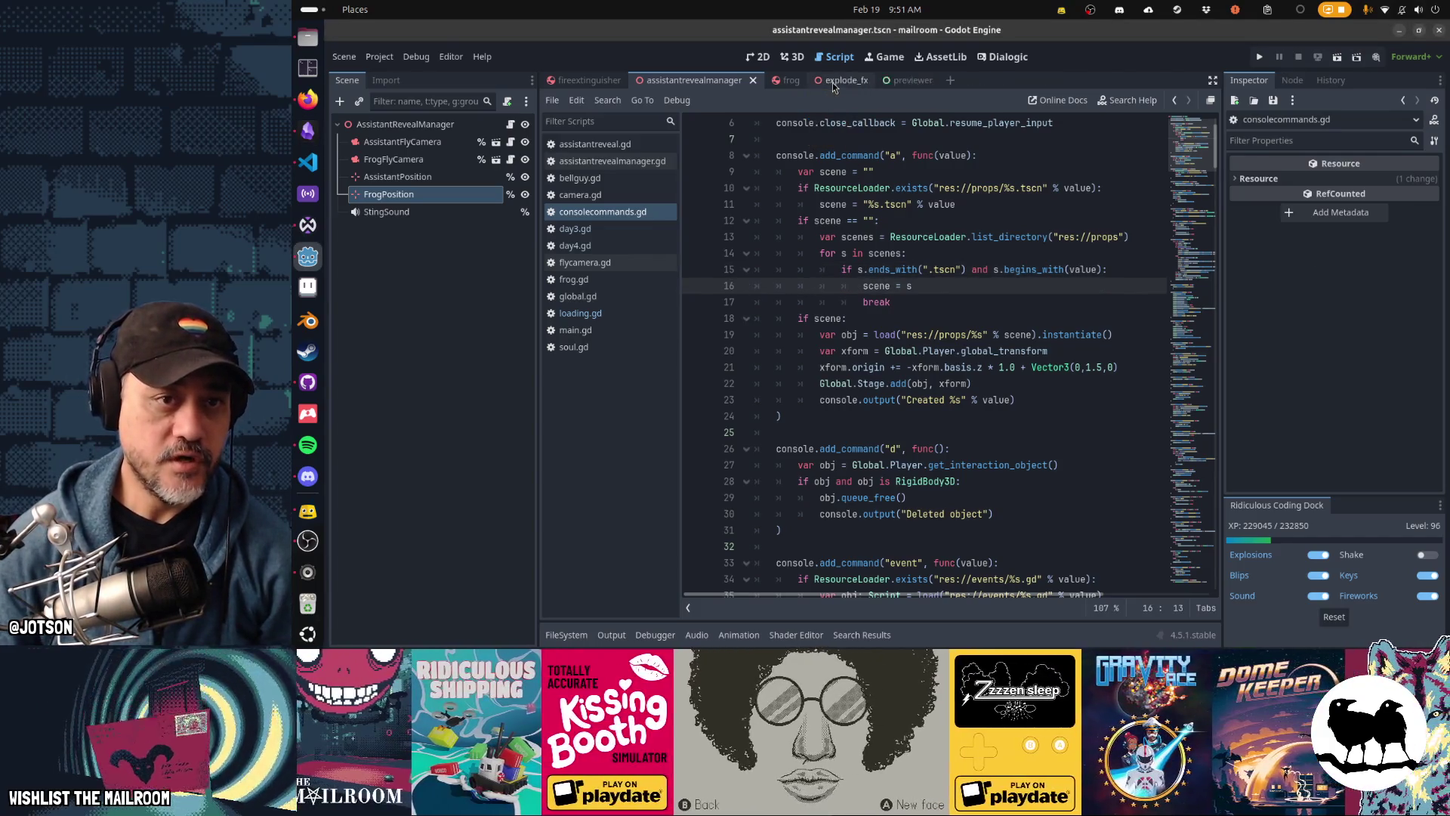
{"action": "middle_click", "coordinate": [833, 80]}
{"action": "middle_click", "coordinate": [832, 81]}
{"action": "middle_click", "coordinate": [596, 79]}
{"action": "middle_click", "coordinate": [596, 78]}
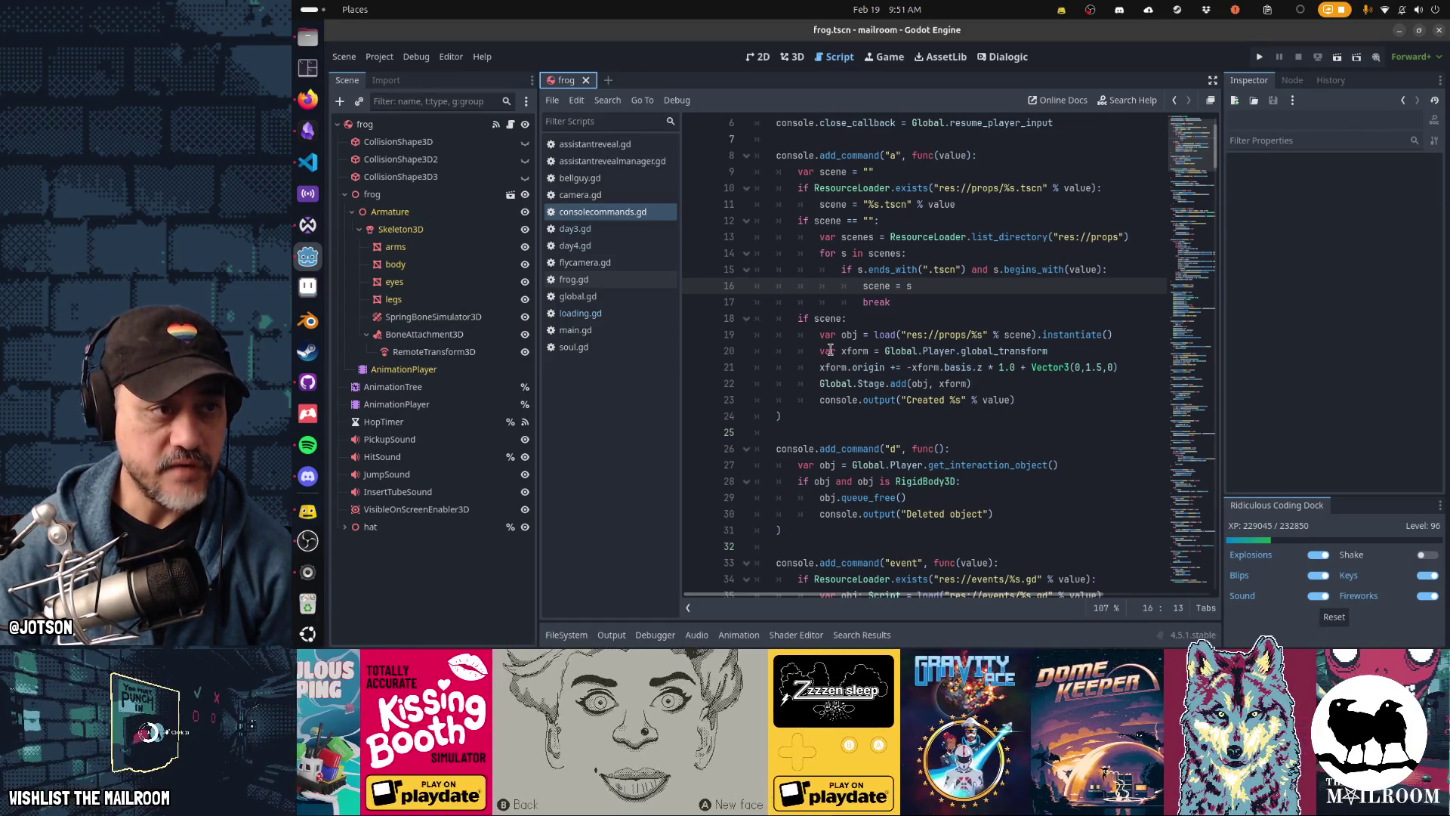
Step: Open frog.gd, scroll through its code, and place the cursor on line 62 in _physics_process
{"action": "left_click", "coordinate": [509, 125]}
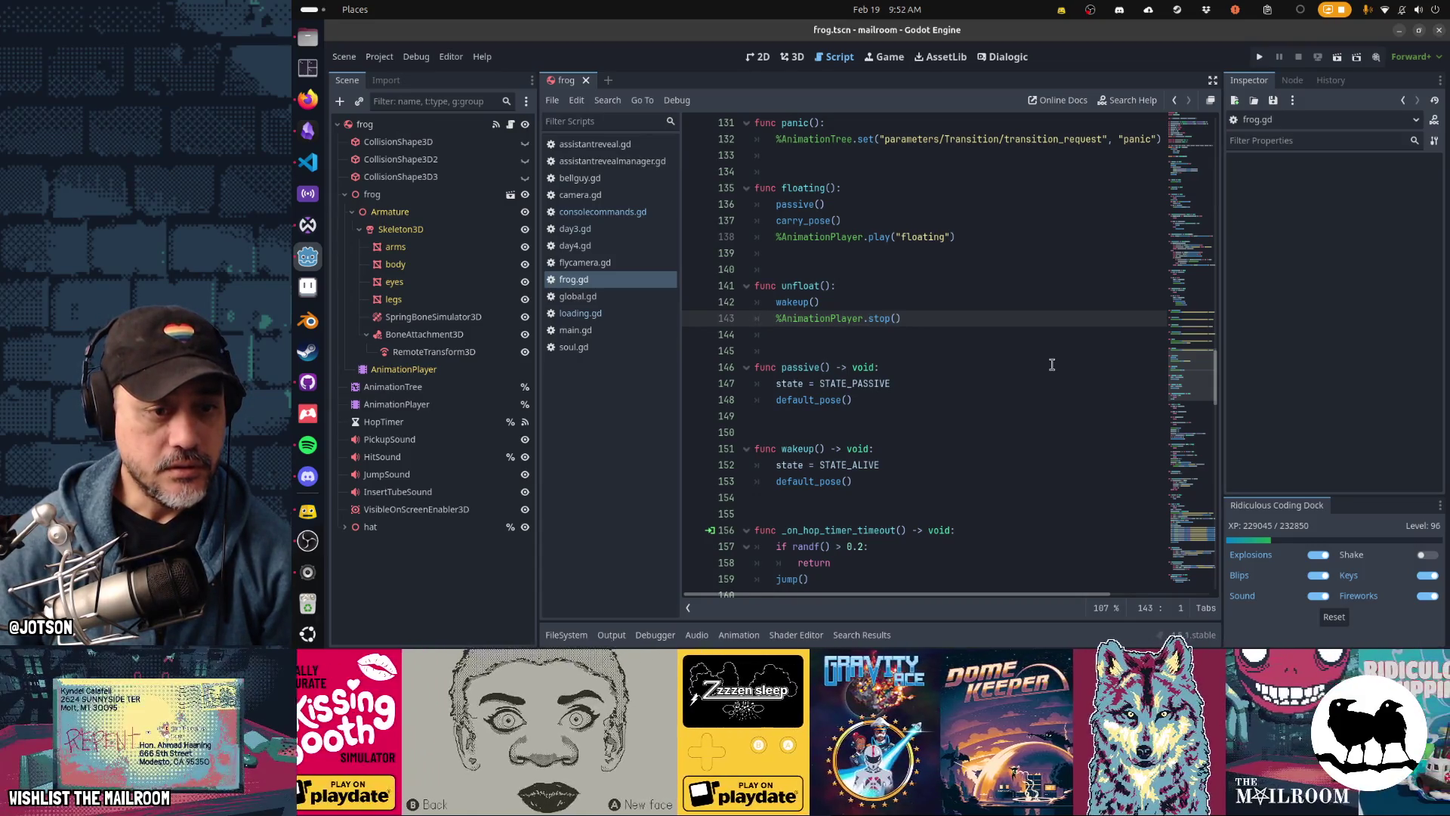
{"action": "scroll", "coordinate": [1051, 365], "scroll_direction": "down", "scroll_amount": 4}
{"action": "scroll", "coordinate": [1051, 365], "scroll_direction": "down", "scroll_amount": 9}
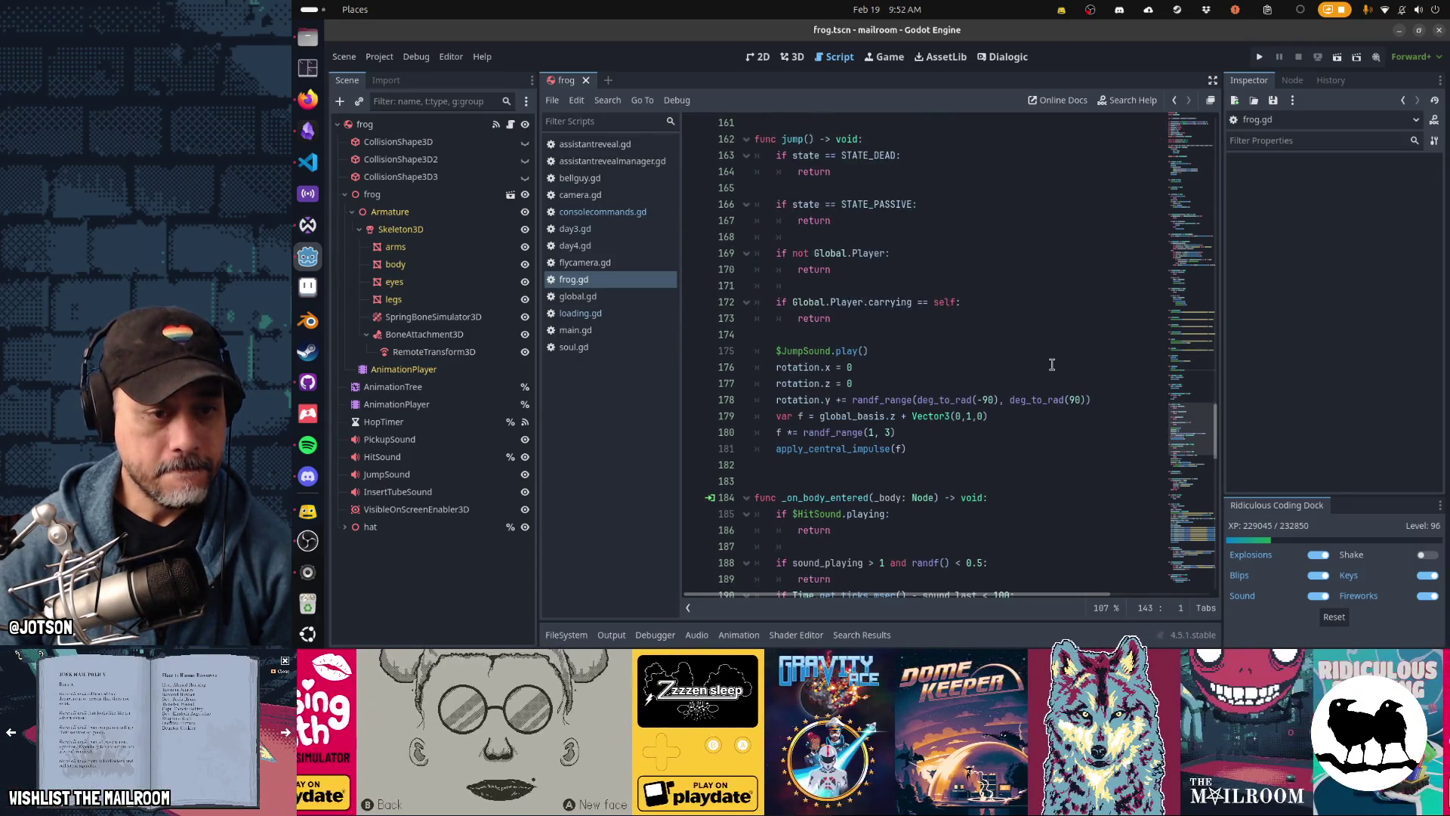
{"action": "scroll", "coordinate": [1051, 365], "scroll_direction": "down", "scroll_amount": 5}
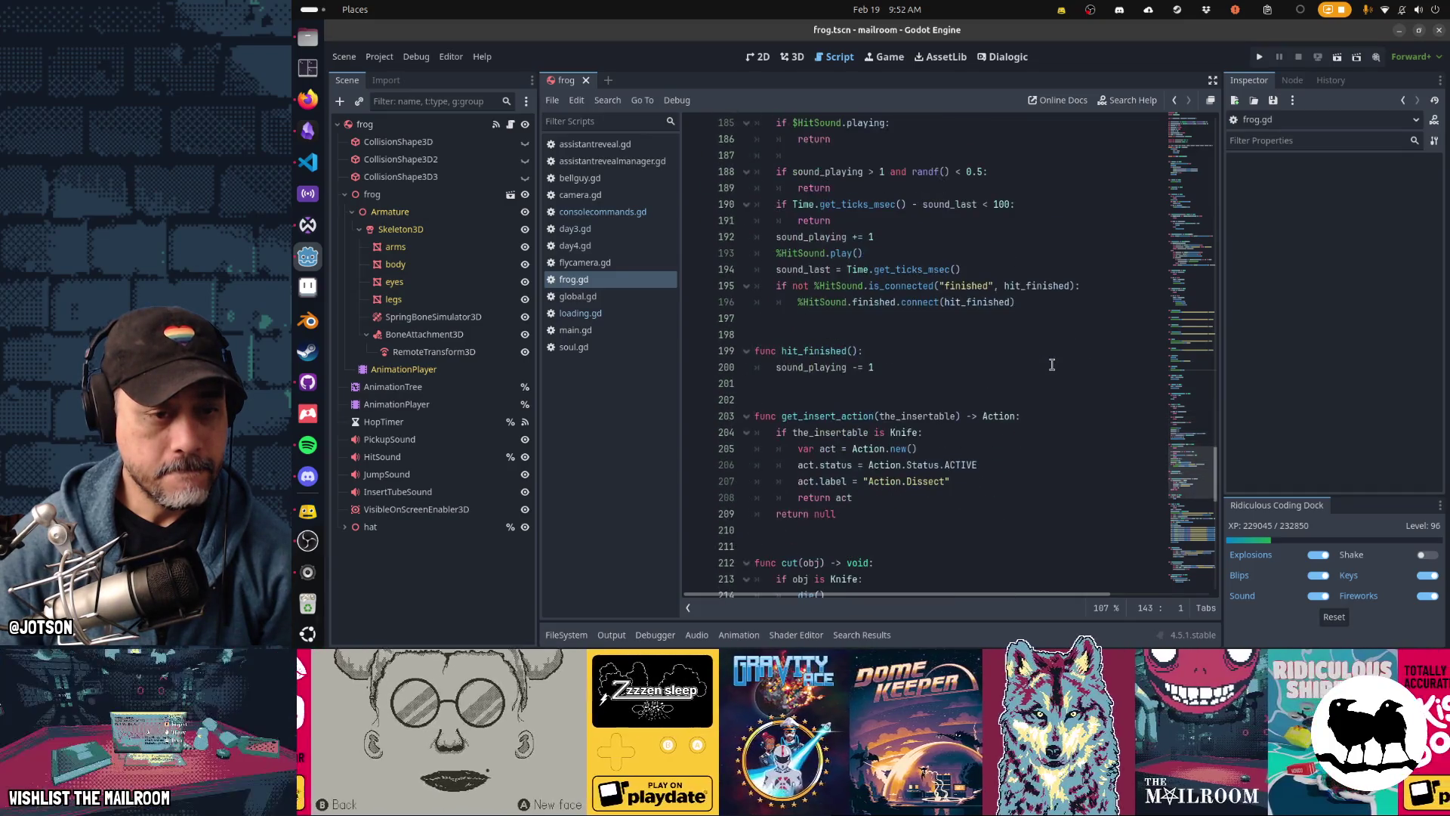
{"action": "scroll", "coordinate": [1052, 364], "scroll_direction": "down", "scroll_amount": 16}
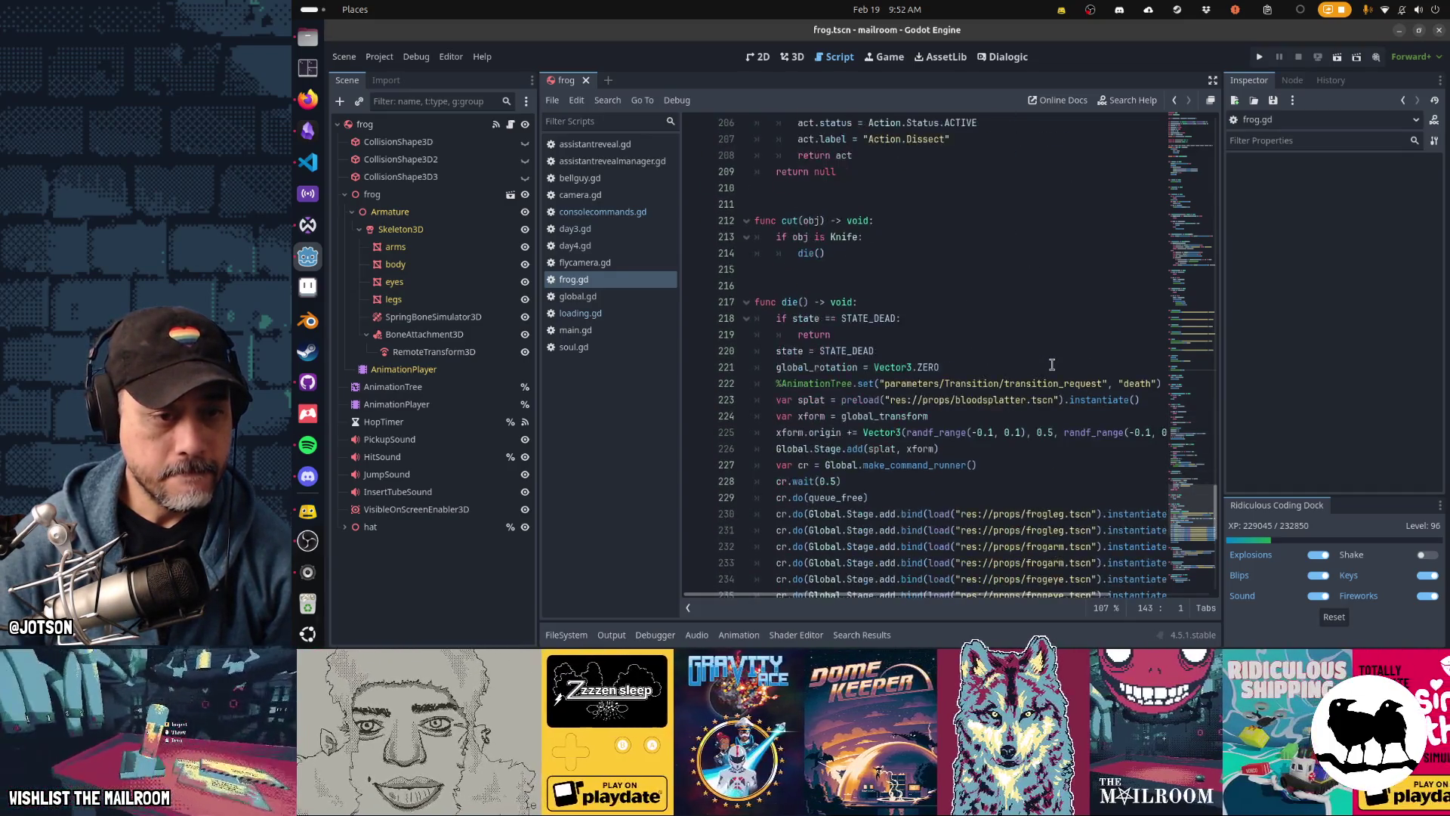
{"action": "scroll", "coordinate": [1051, 365], "scroll_direction": "up", "scroll_amount": 20}
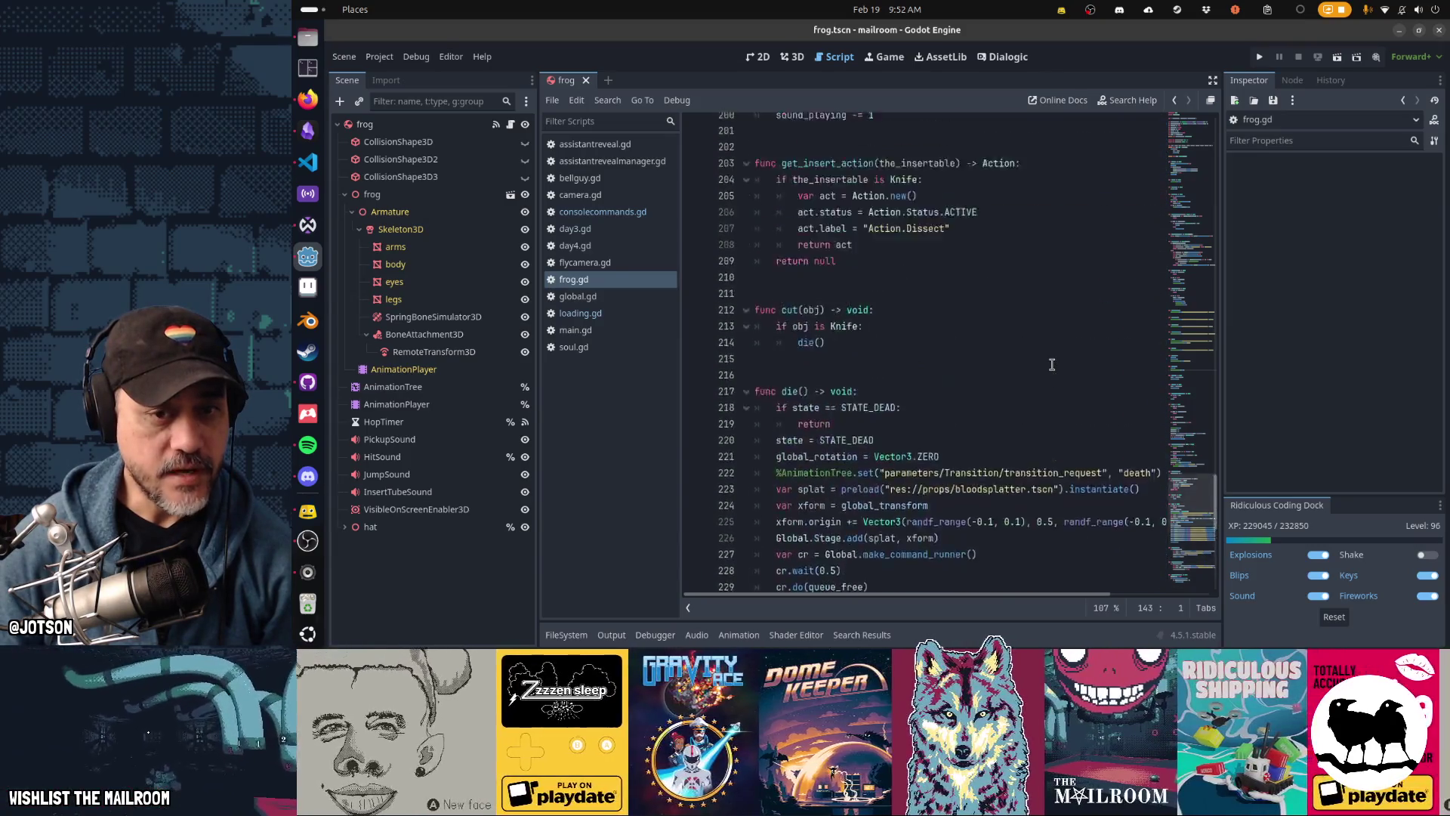
{"action": "scroll", "coordinate": [1052, 365], "scroll_direction": "up", "scroll_amount": 20}
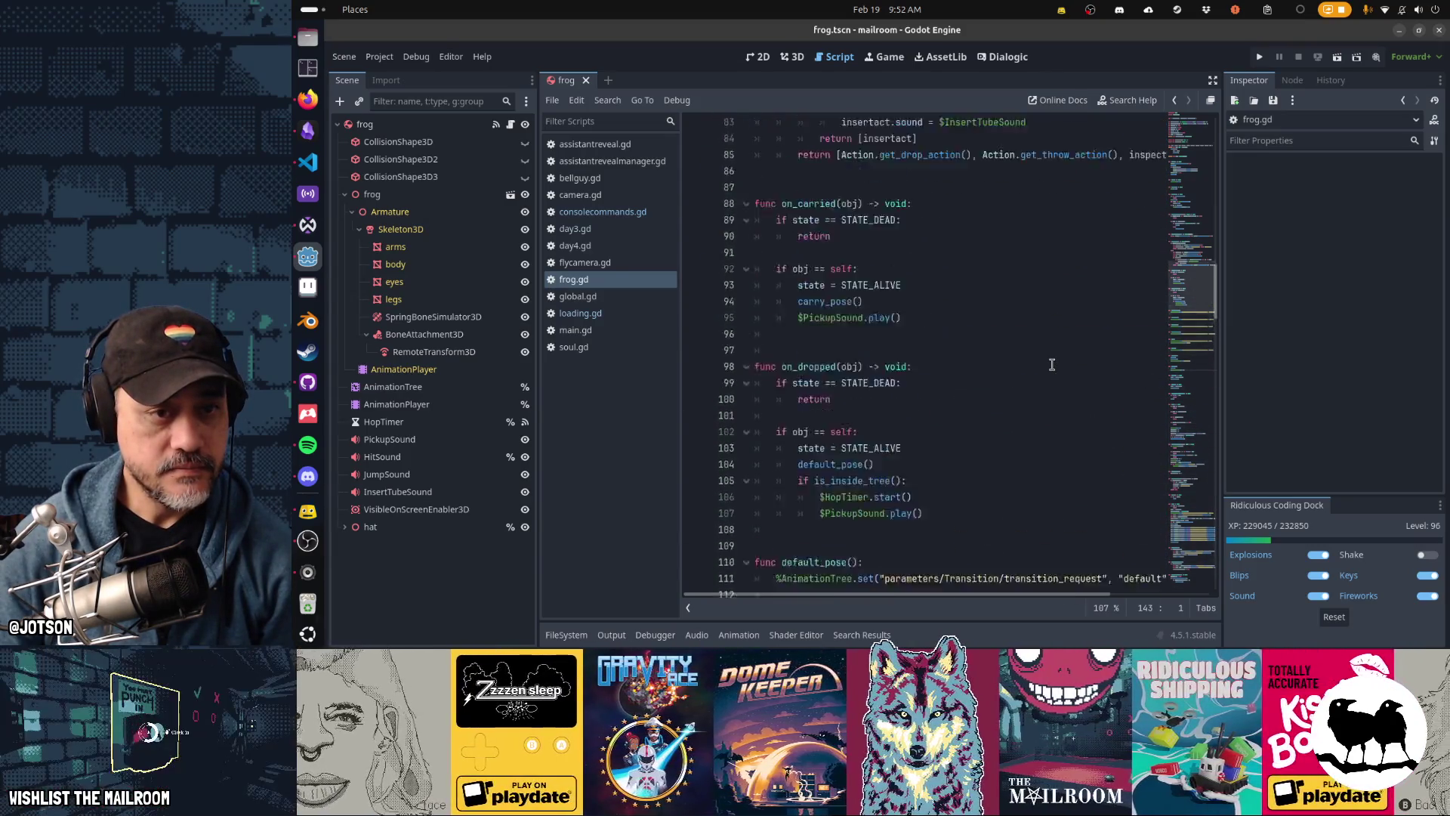
{"action": "scroll", "coordinate": [1052, 365], "scroll_direction": "up", "scroll_amount": 7}
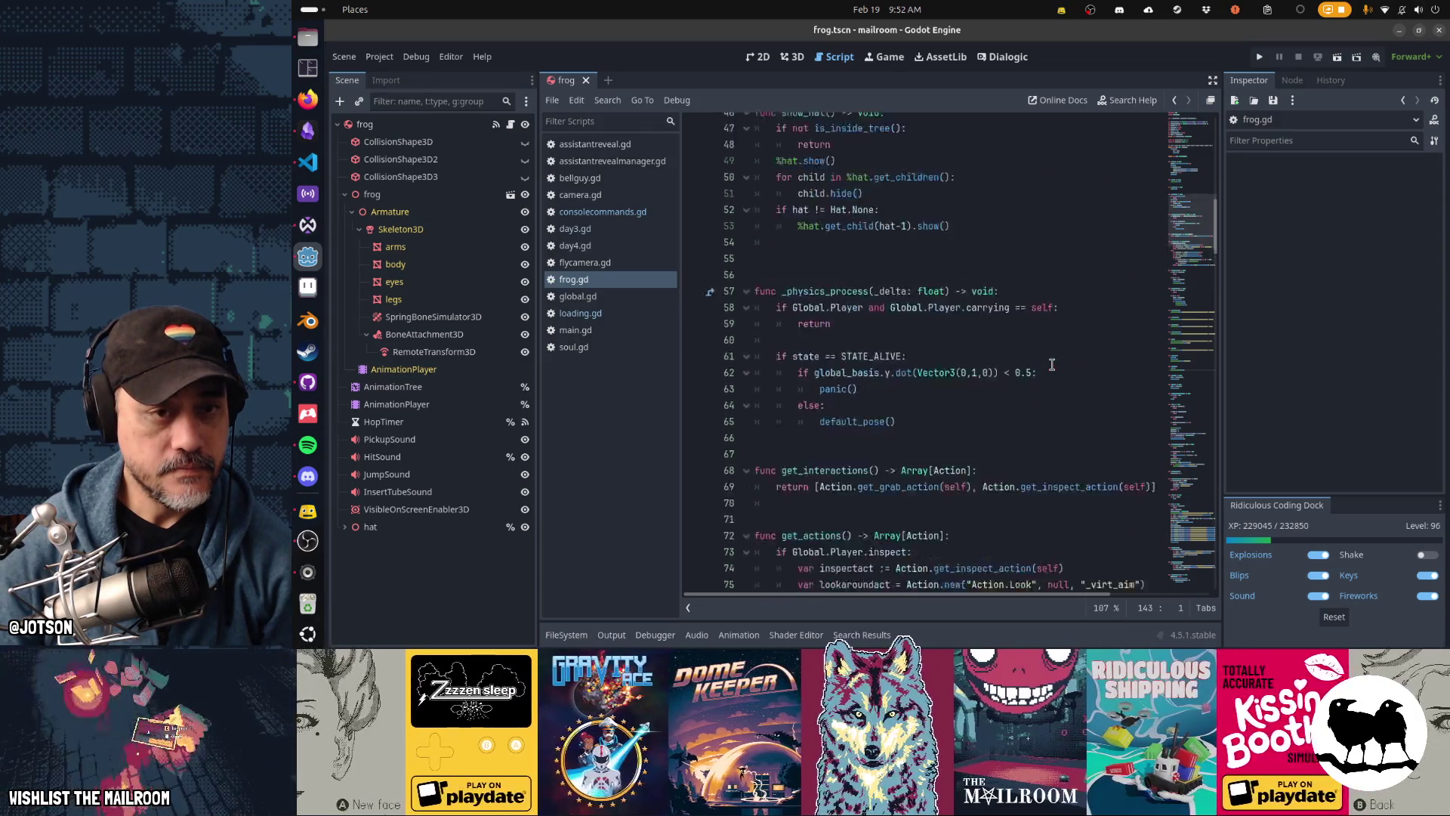
{"action": "scroll", "coordinate": [1052, 365], "scroll_direction": "down", "scroll_amount": 2}
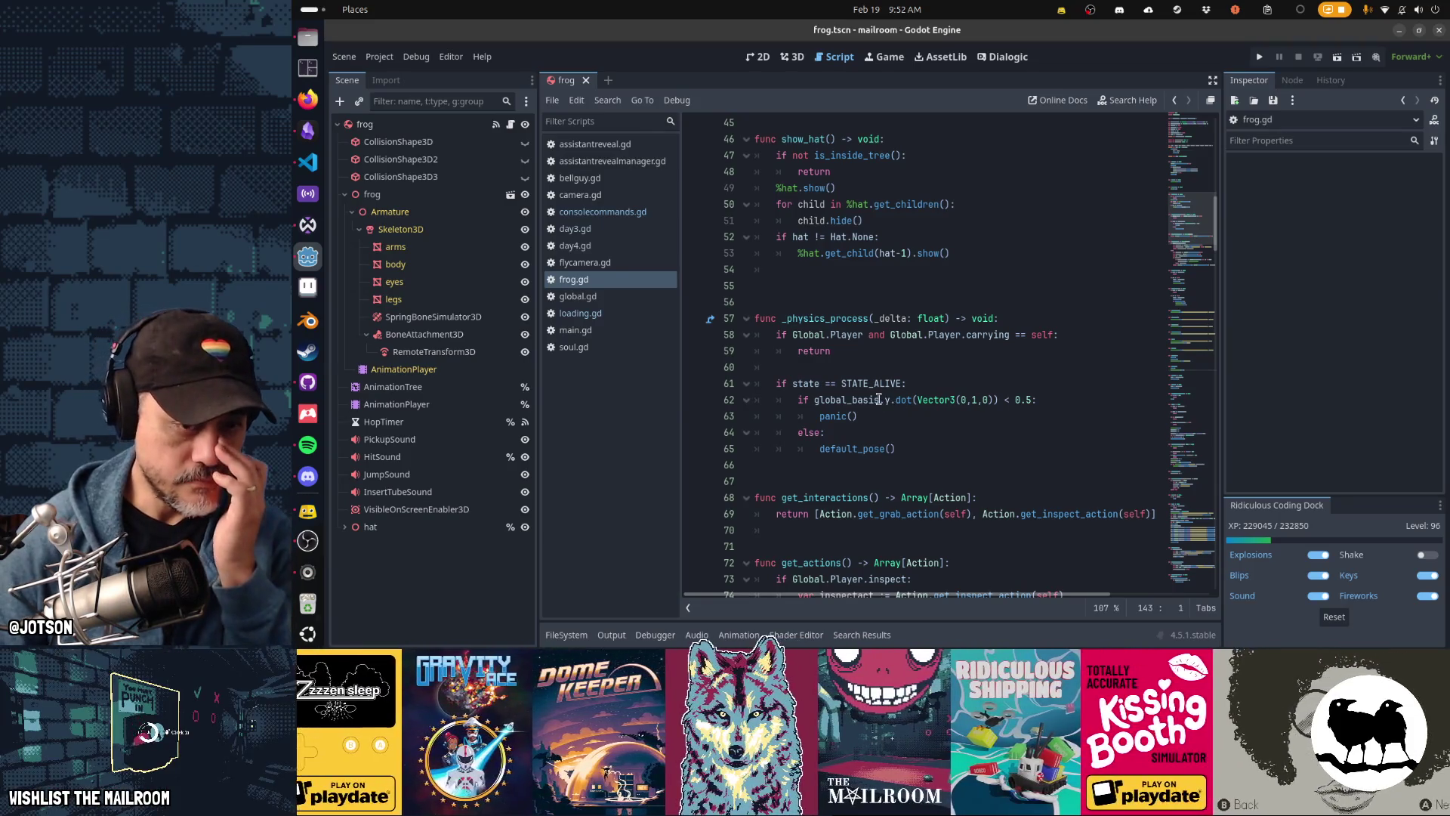
{"action": "left_click", "coordinate": [878, 399]}
Step: Add a gravity variable 'g = get_gravity()' and an 'if g.length() < 1:' check in _physics_process
{"action": "key", "text": "Up"}
{"action": "key", "text": "Up"}
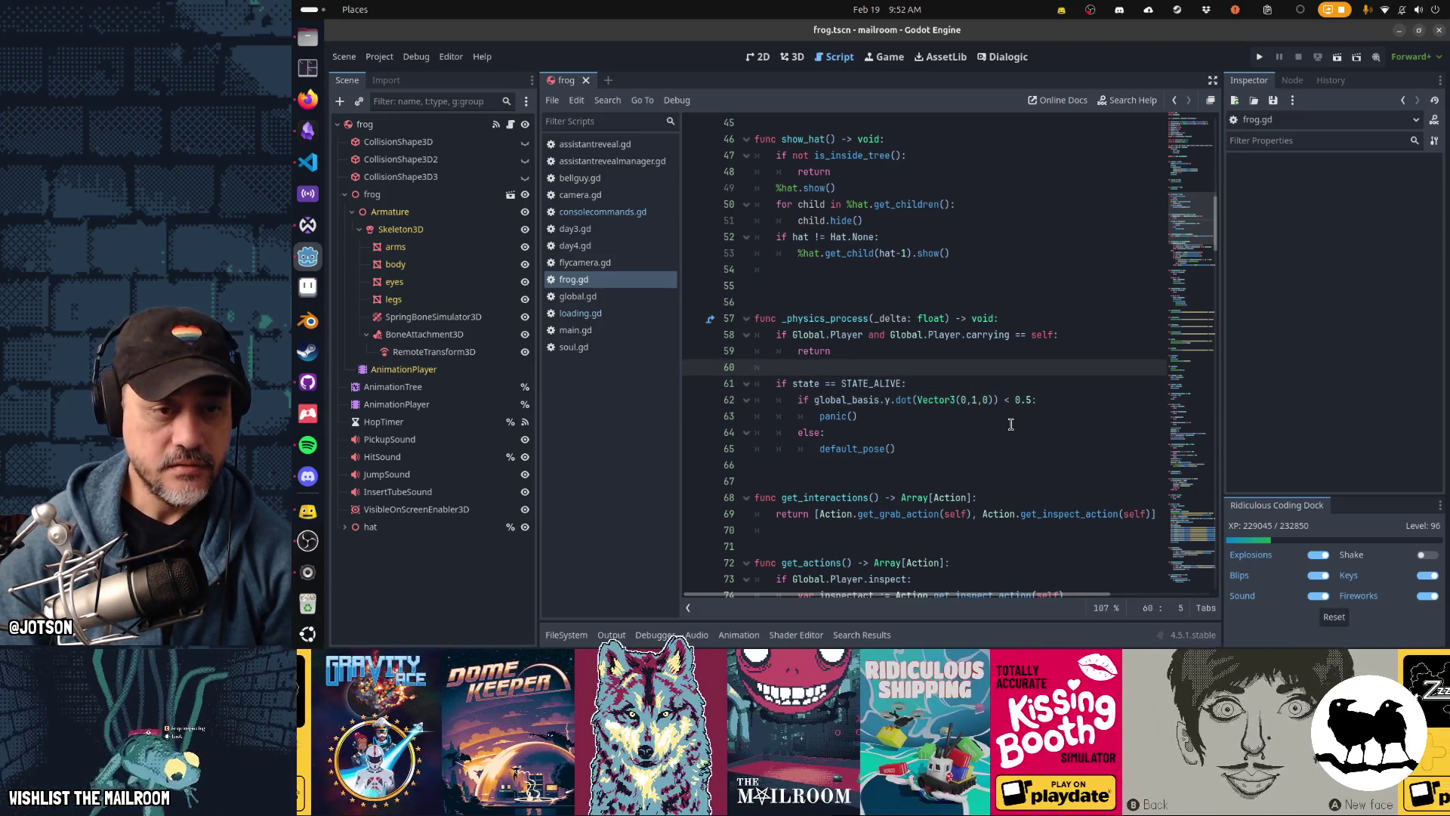
{"action": "key", "text": "Return"}
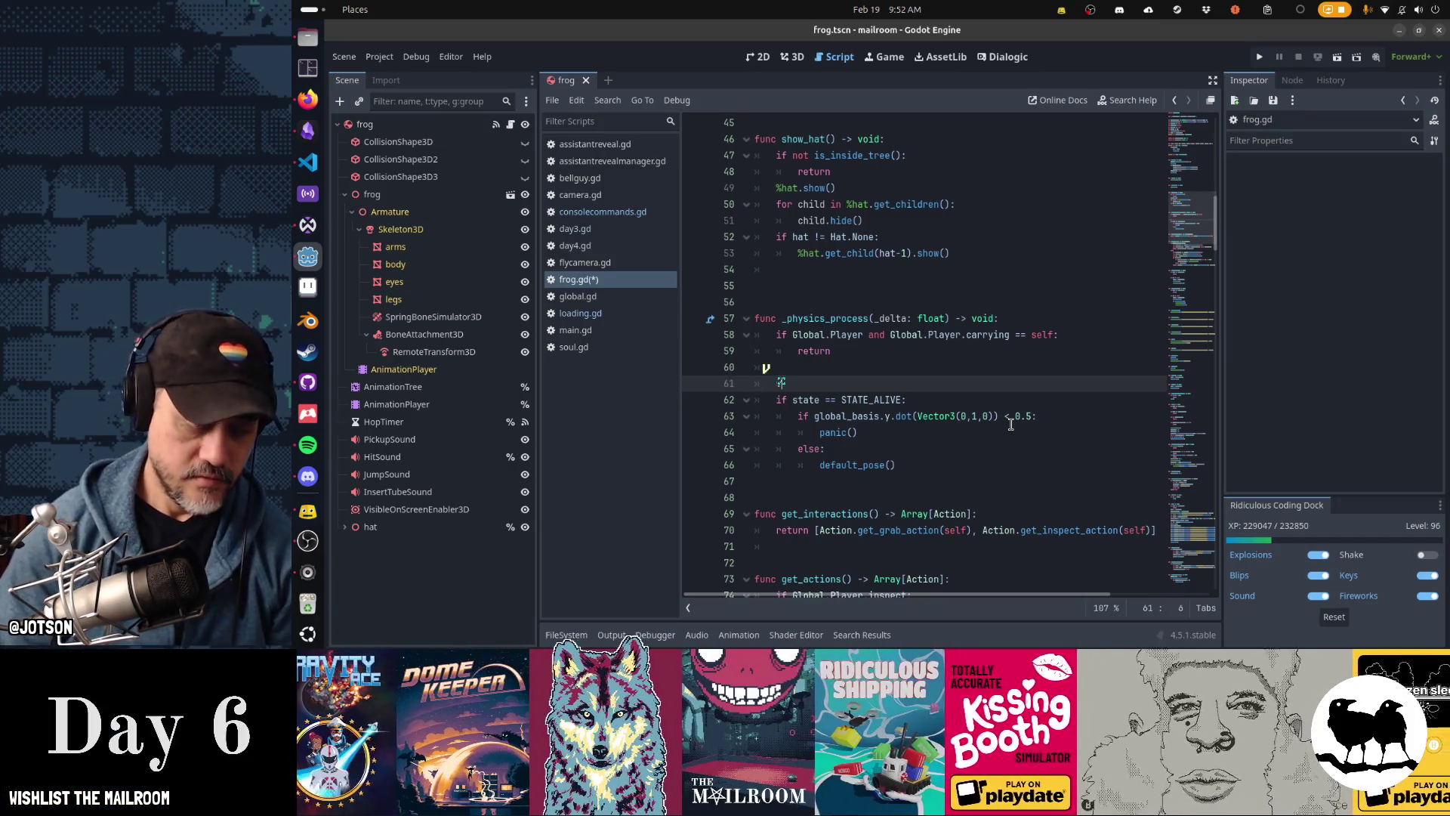
{"action": "type", "text": "ar gra"}
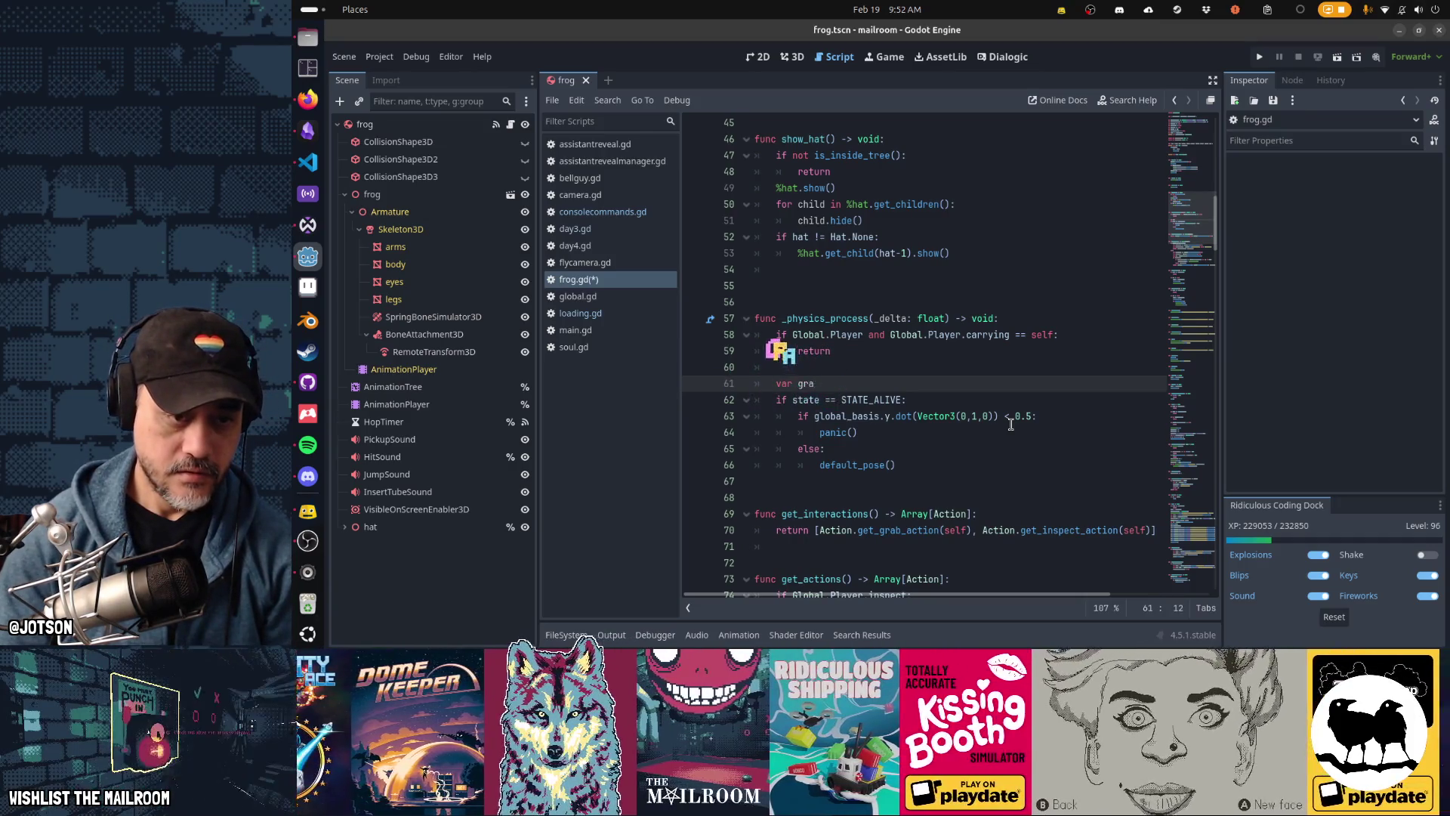
{"action": "key", "text": "BackSpace"}
{"action": "key", "text": "BackSpace"}
{"action": "type", "text": "= get_gravity("}
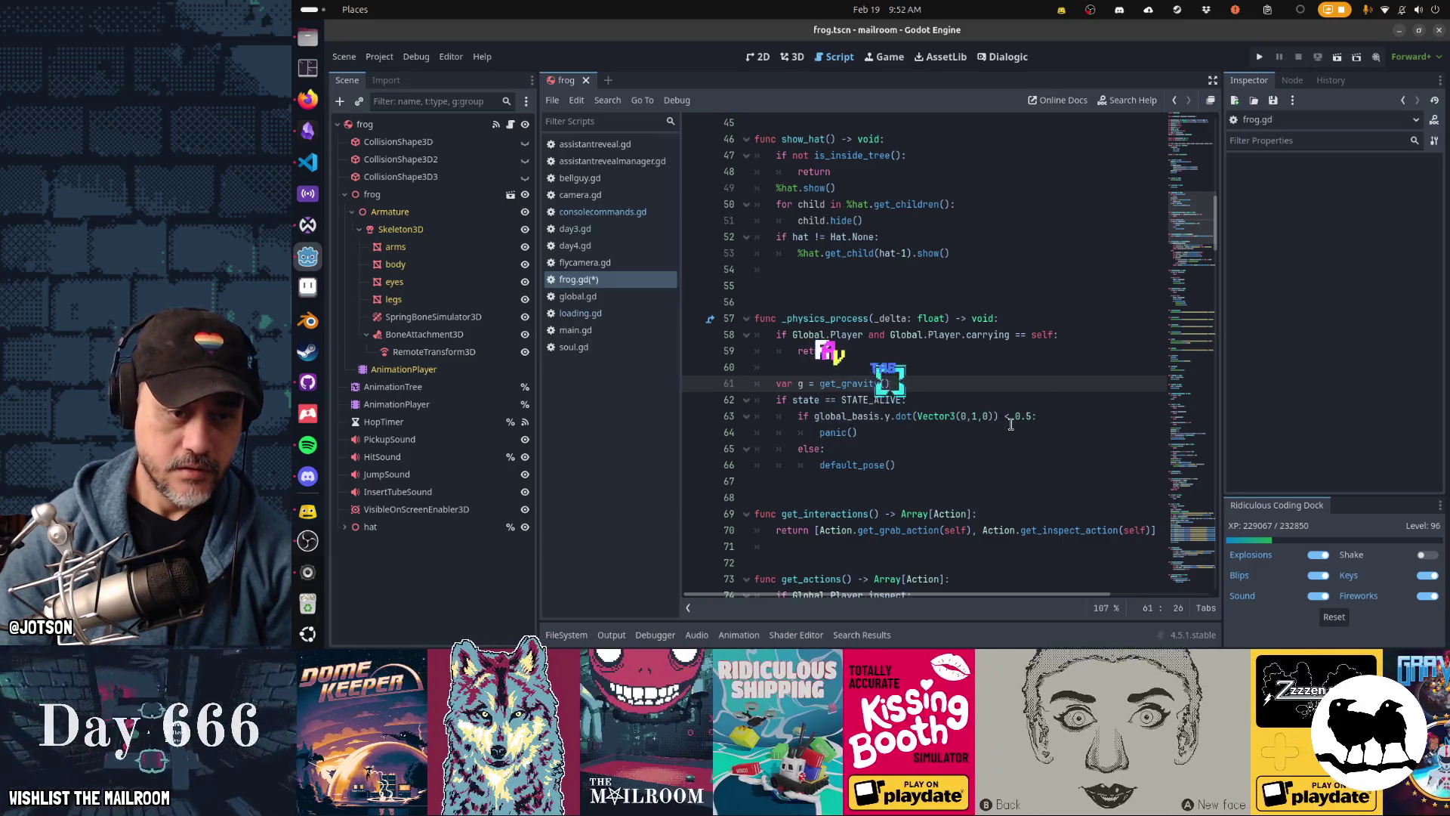
{"action": "key", "text": "Tab"}
{"action": "key", "text": "Return"}
{"action": "type", "text": "i"}
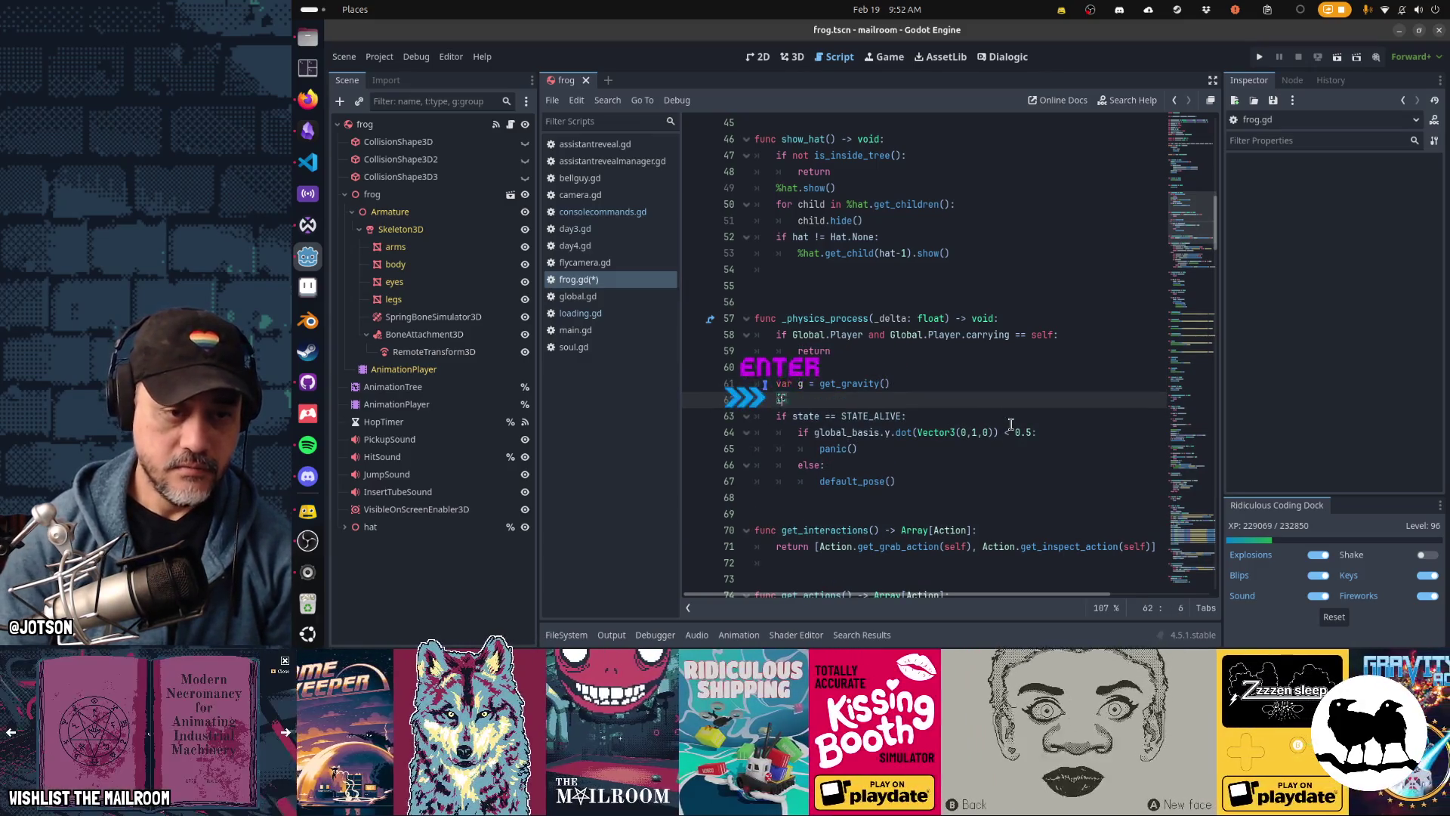
{"action": "type", "text": "f g.length():"}
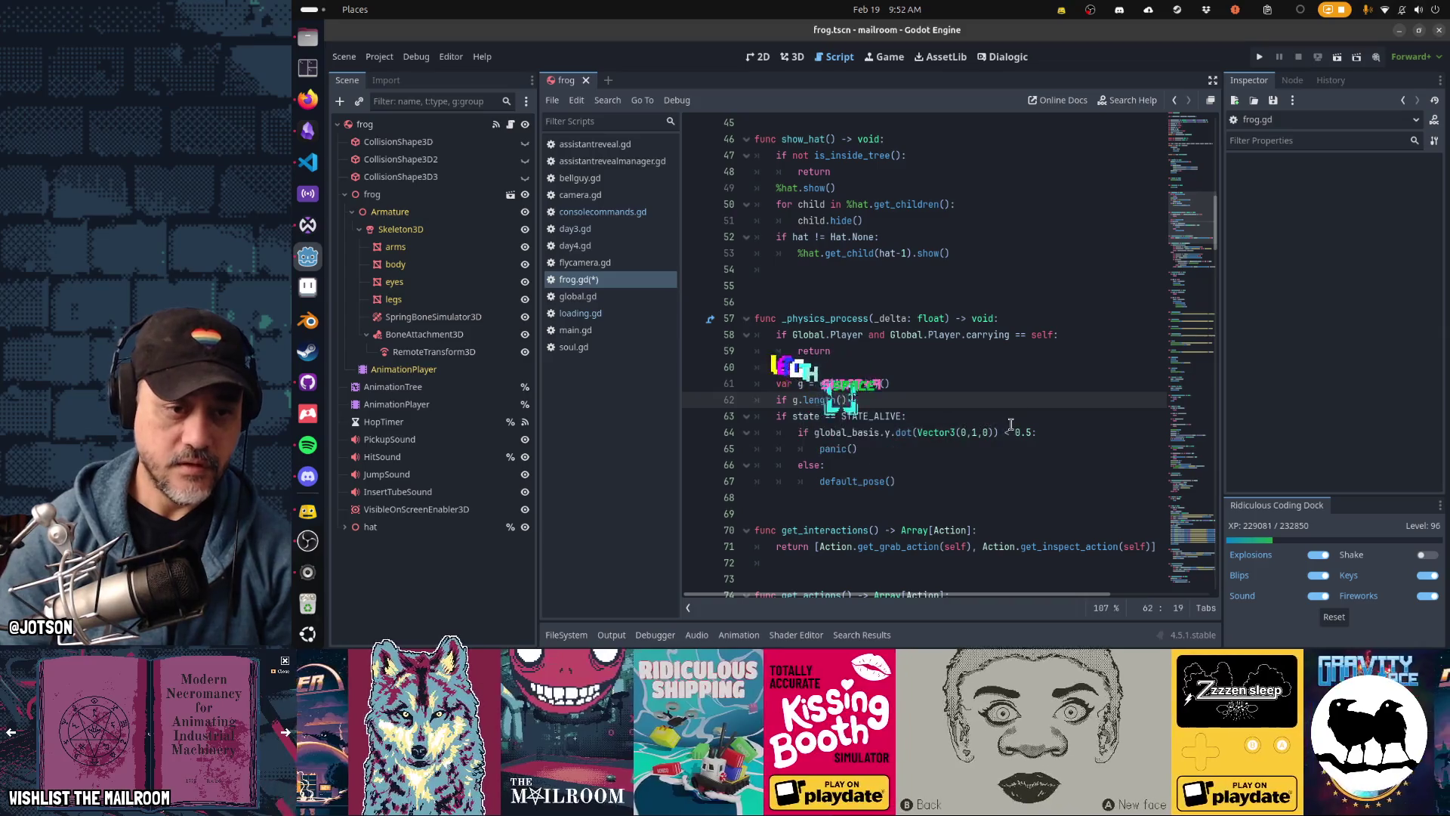
{"action": "key", "text": "BackSpace"}
{"action": "type", "text": "< 1:"}
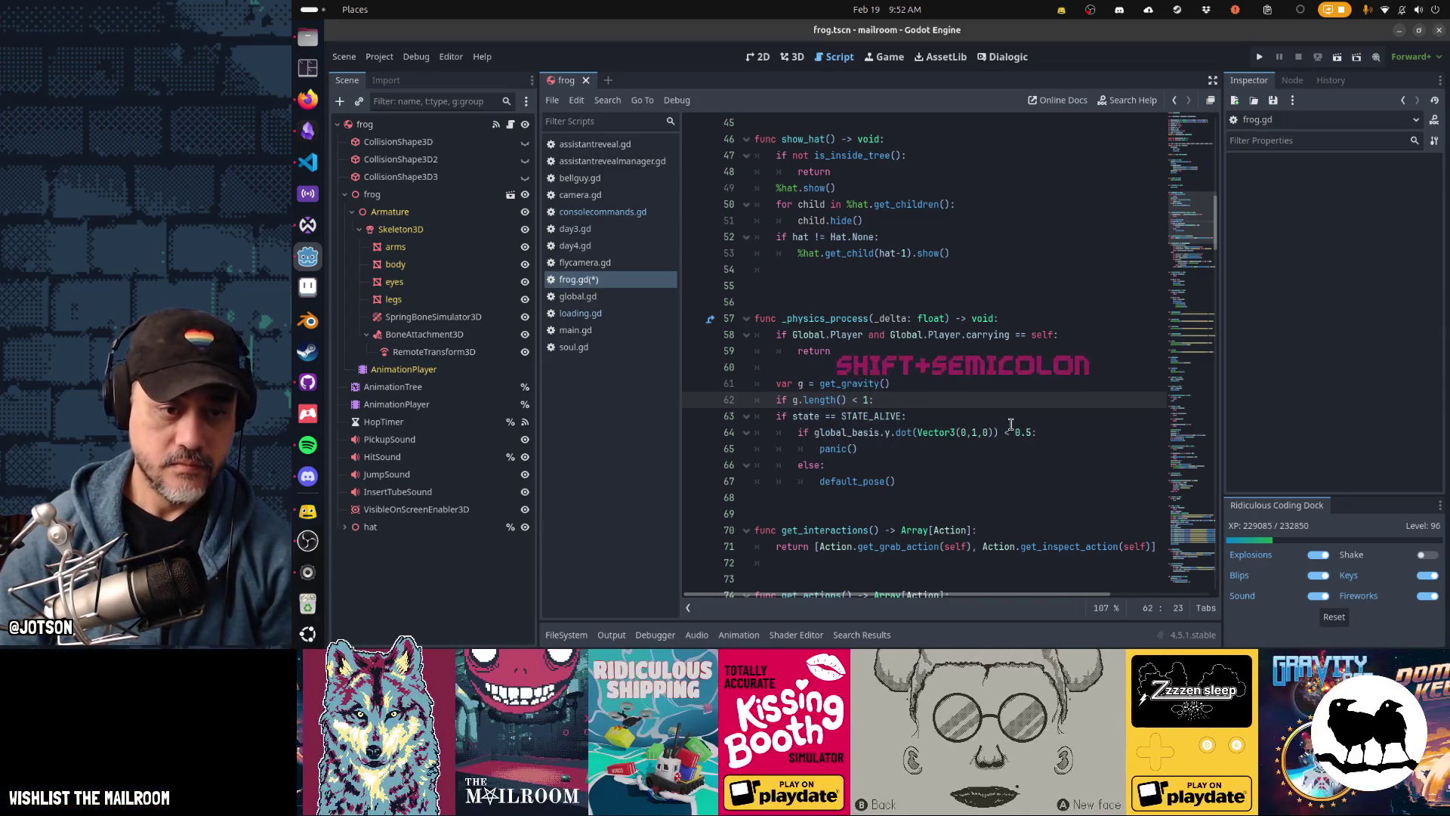
Step: Delete the separate gravity check line and prepend 'g.length() < 1 or' to the tilt condition
{"action": "key", "text": "shift+Home"}
{"action": "key", "text": "shift+Home"}
{"action": "key", "text": "BackSpace"}
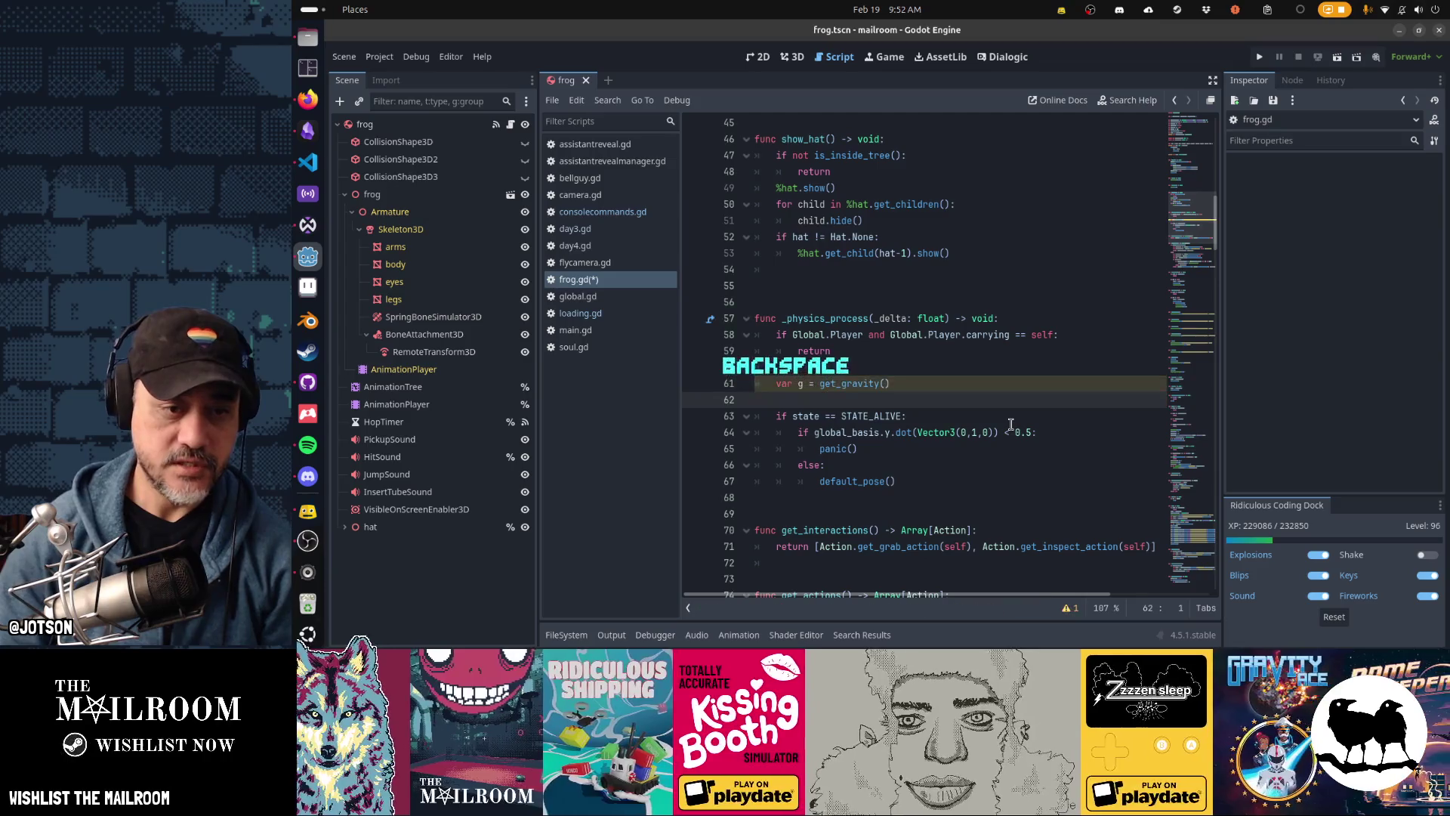
{"action": "key", "text": "BackSpace"}
{"action": "key", "text": "Down"}
{"action": "key", "text": "Down"}
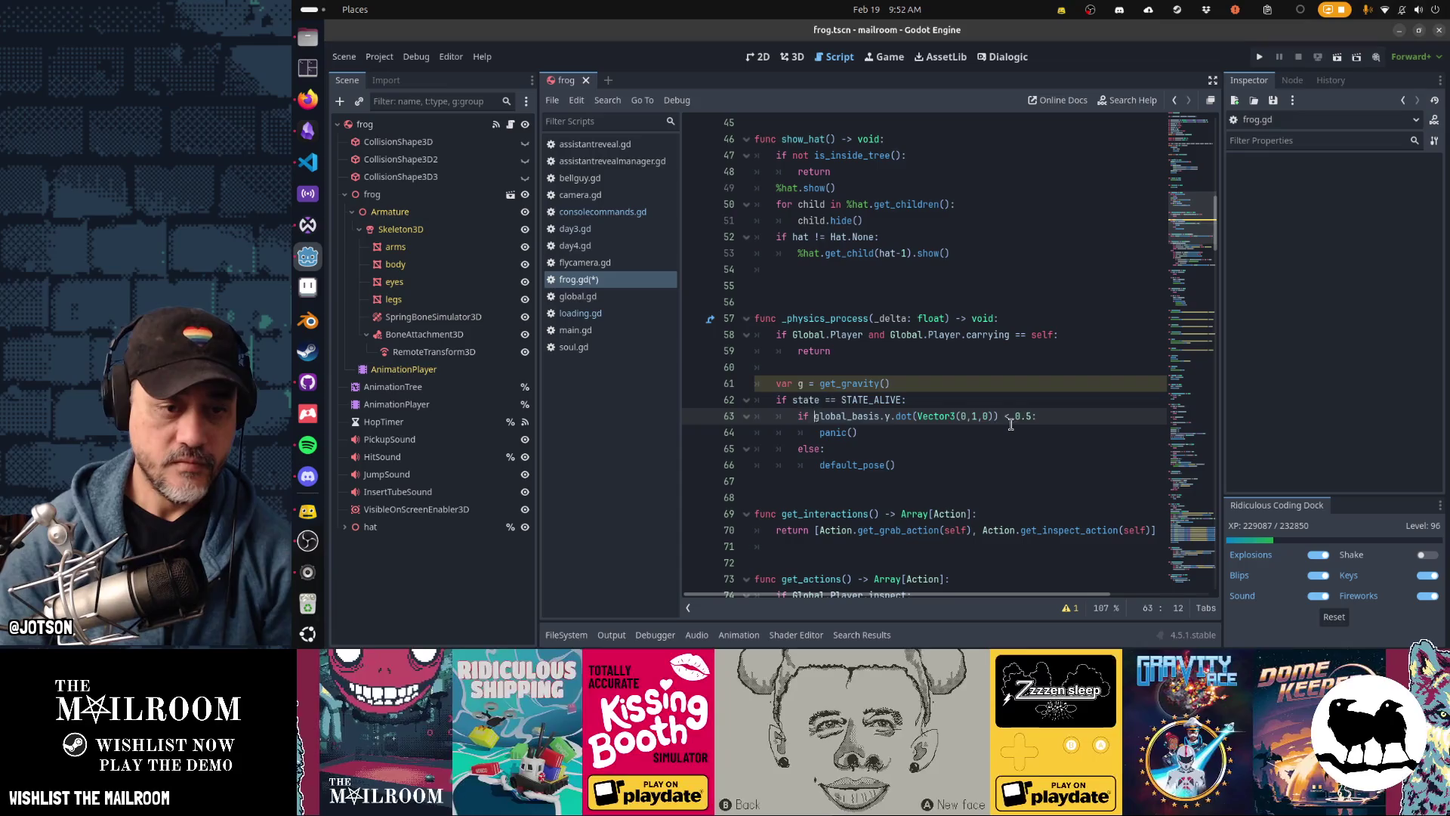
{"action": "type", "text": "g.length"}
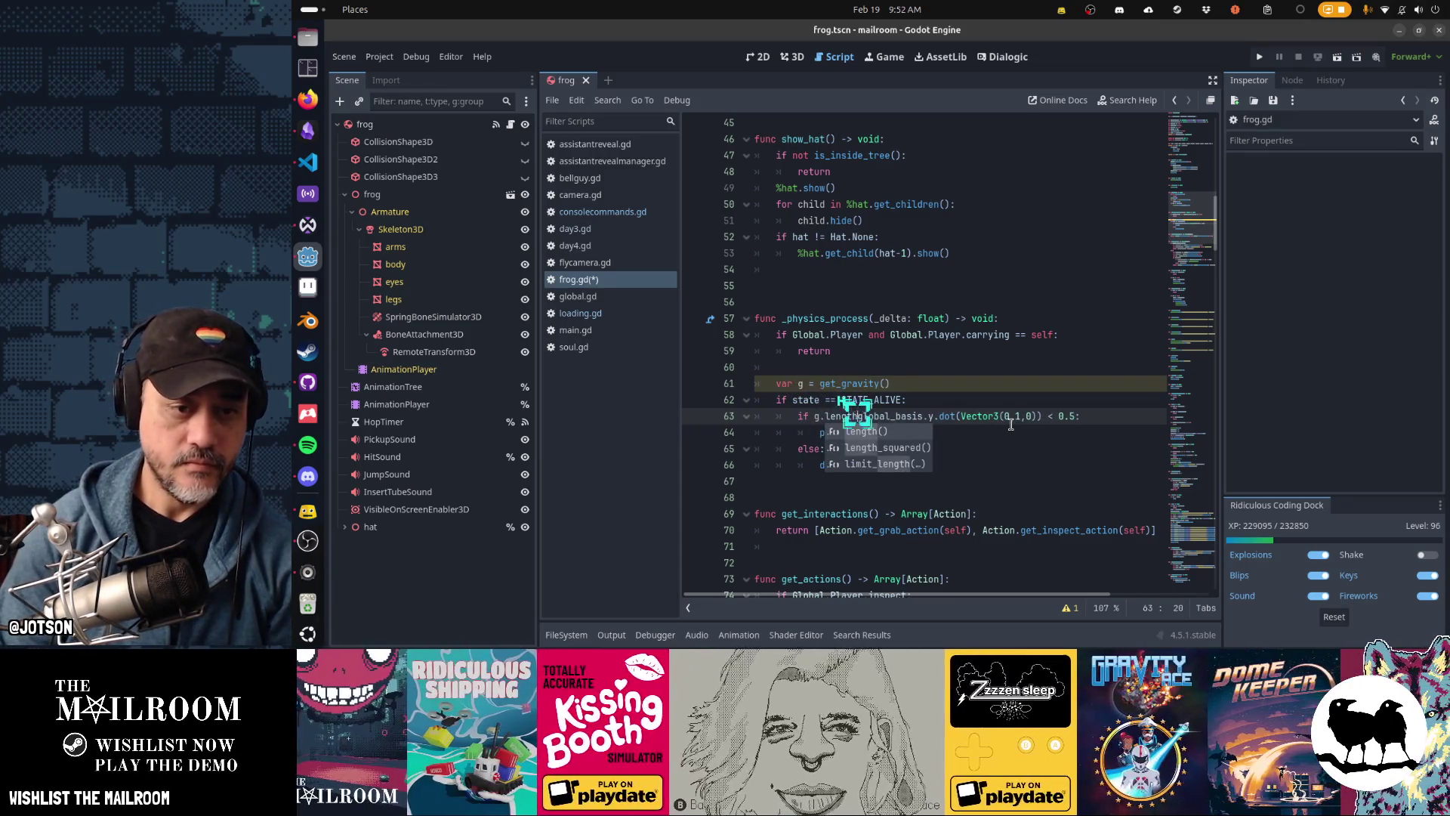
{"action": "key", "text": "Return"}
{"action": "type", "text": "< 1 or"}
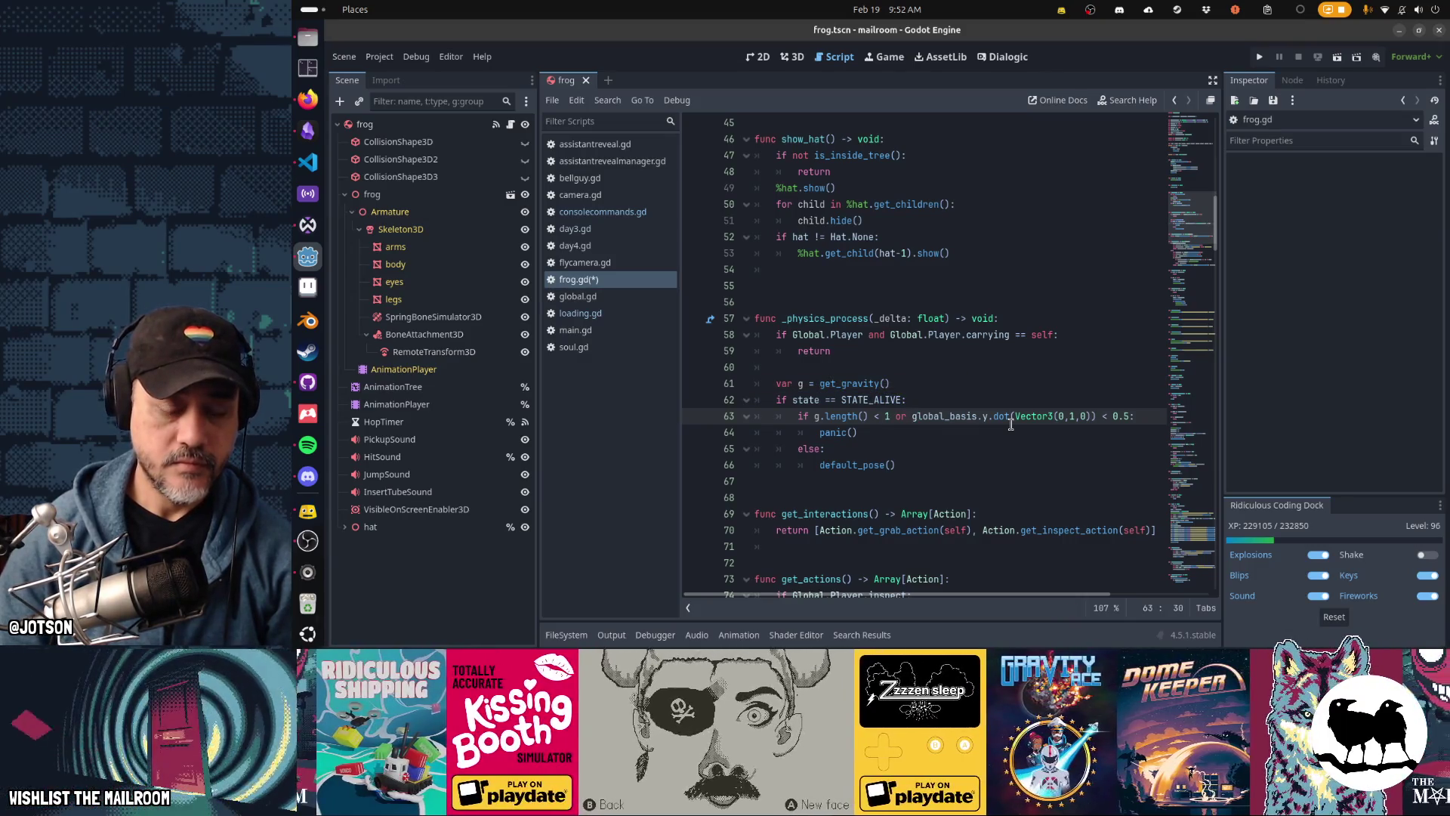
Step: Review the combined panic condition, save frog.gd and run the game with F5
{"action": "key", "text": "shift+End"}
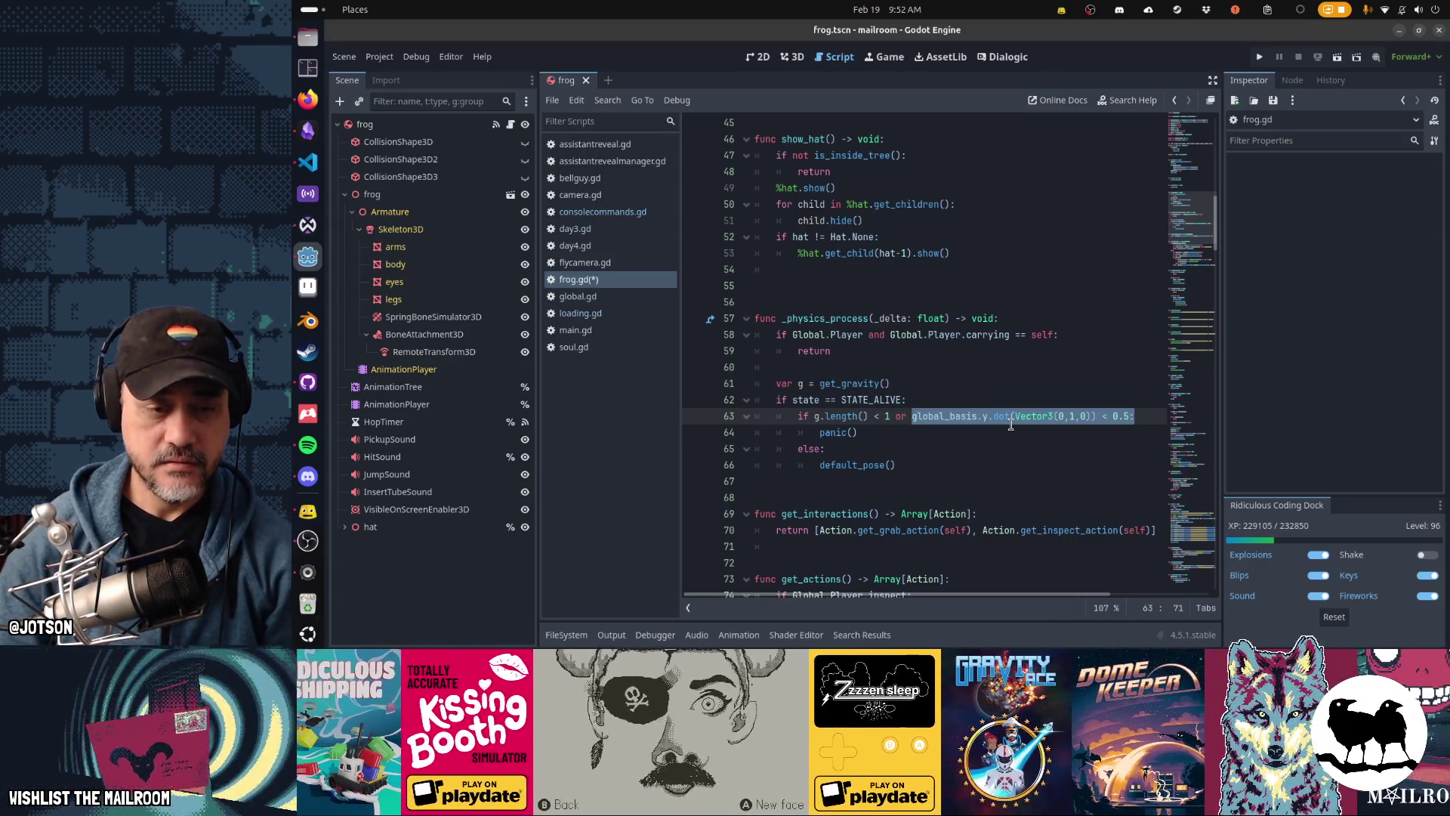
{"action": "key", "text": "Home"}
{"action": "key", "text": "shift+Right"}
{"action": "key", "text": "shift+Right"}
{"action": "key", "text": "shift+Right"}
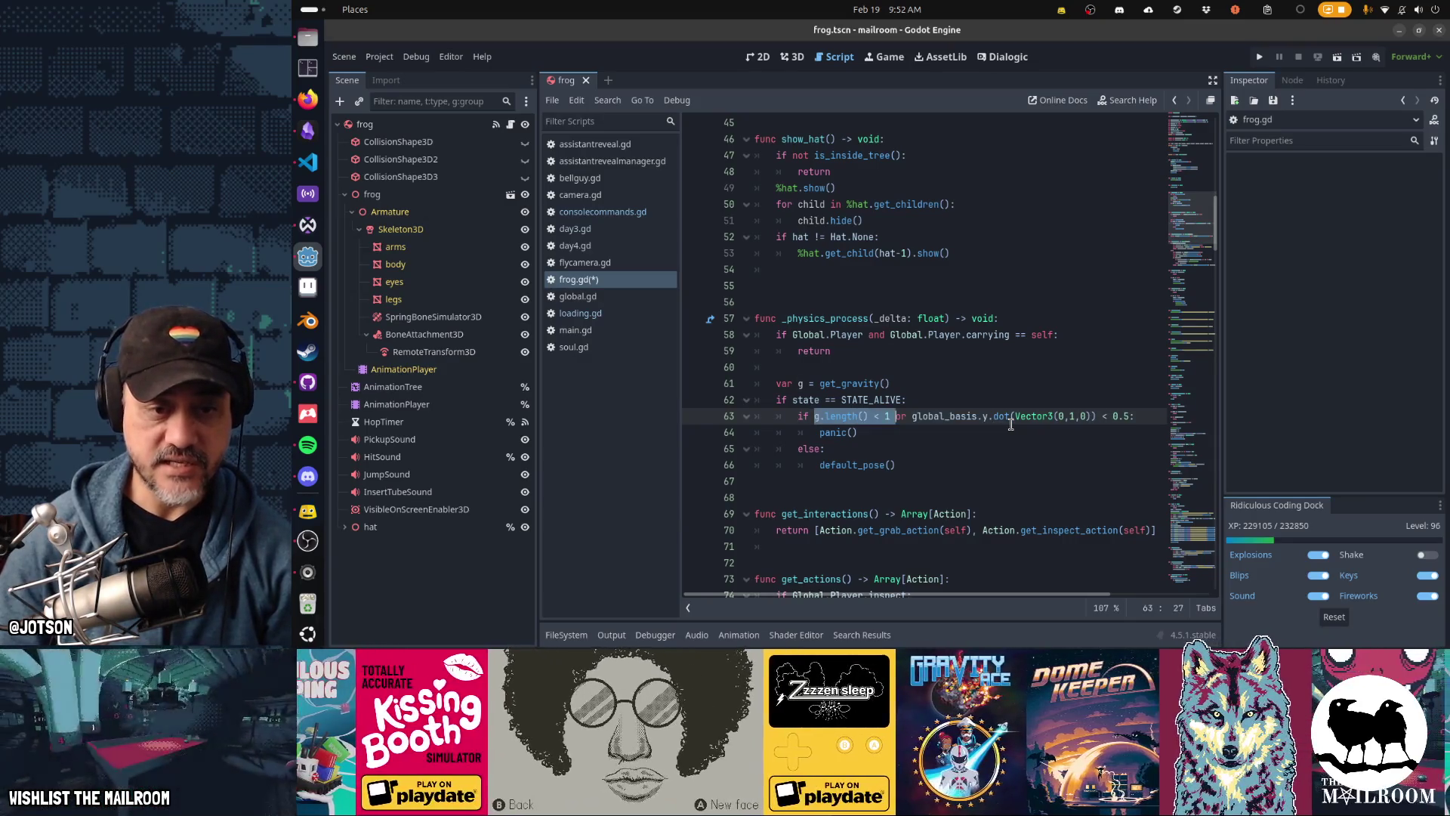
{"action": "key", "text": "Down"}
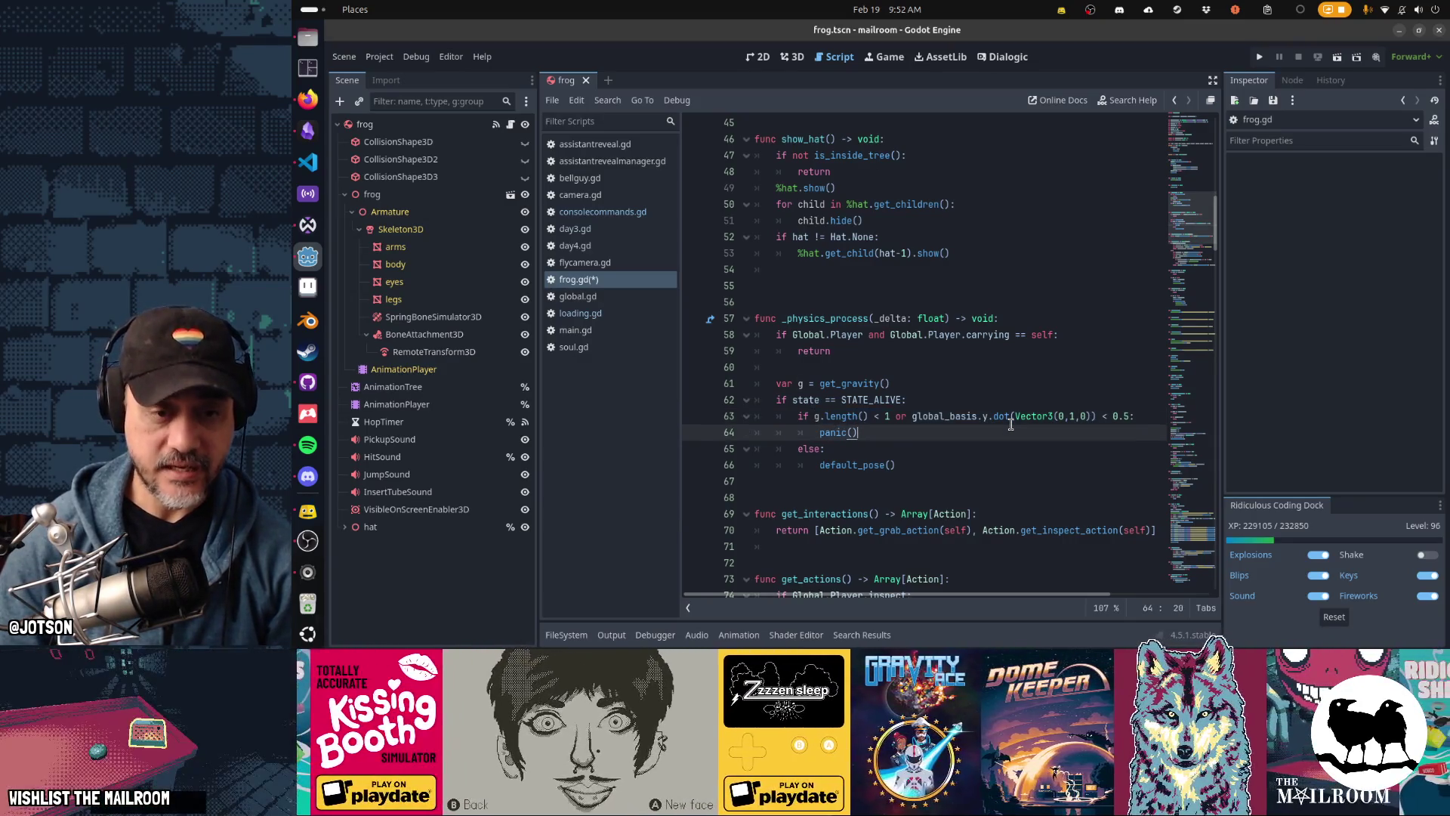
{"action": "key", "text": "Up"}
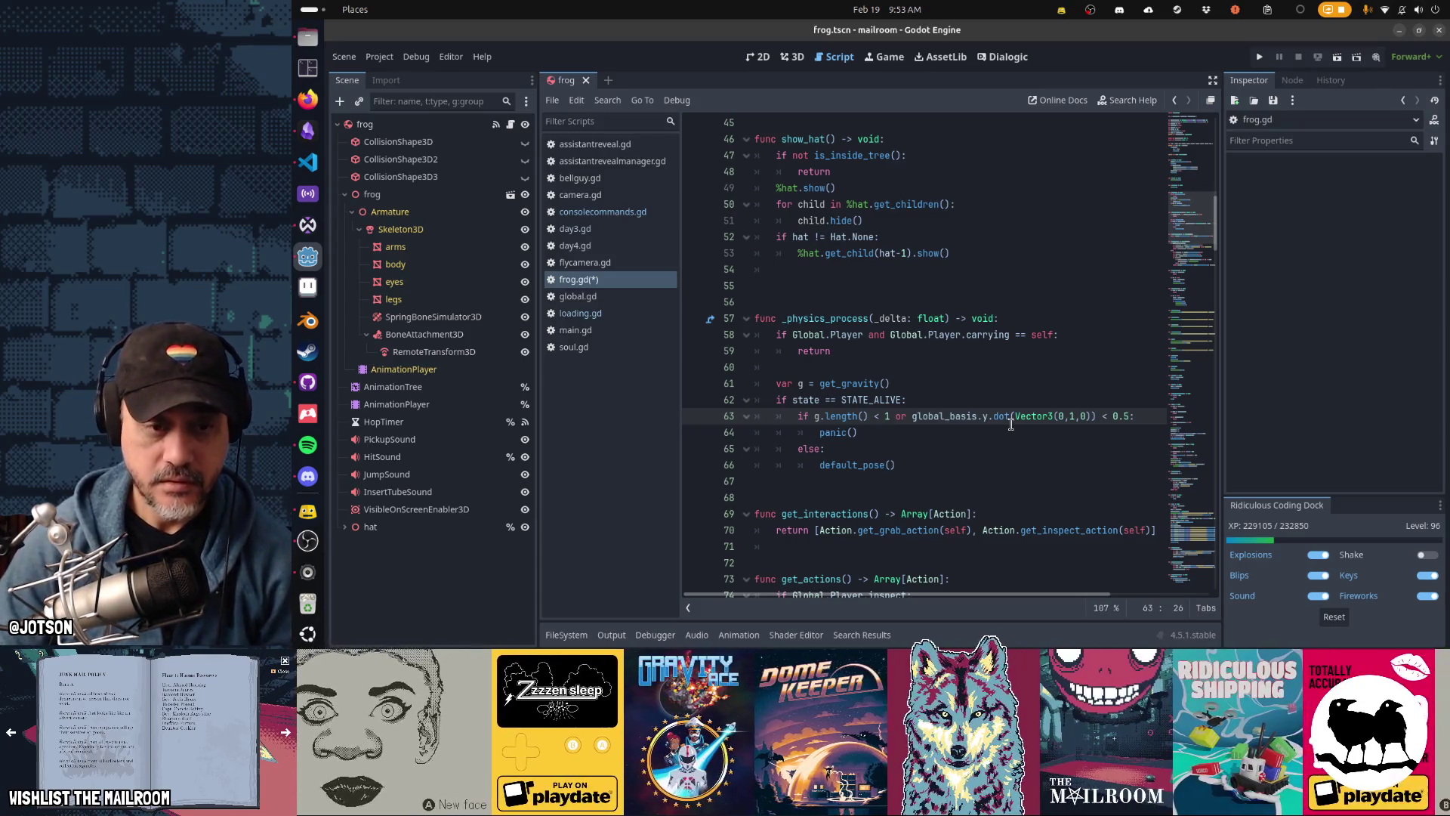
{"action": "key", "text": "Down"}
{"action": "key", "text": "F5"}
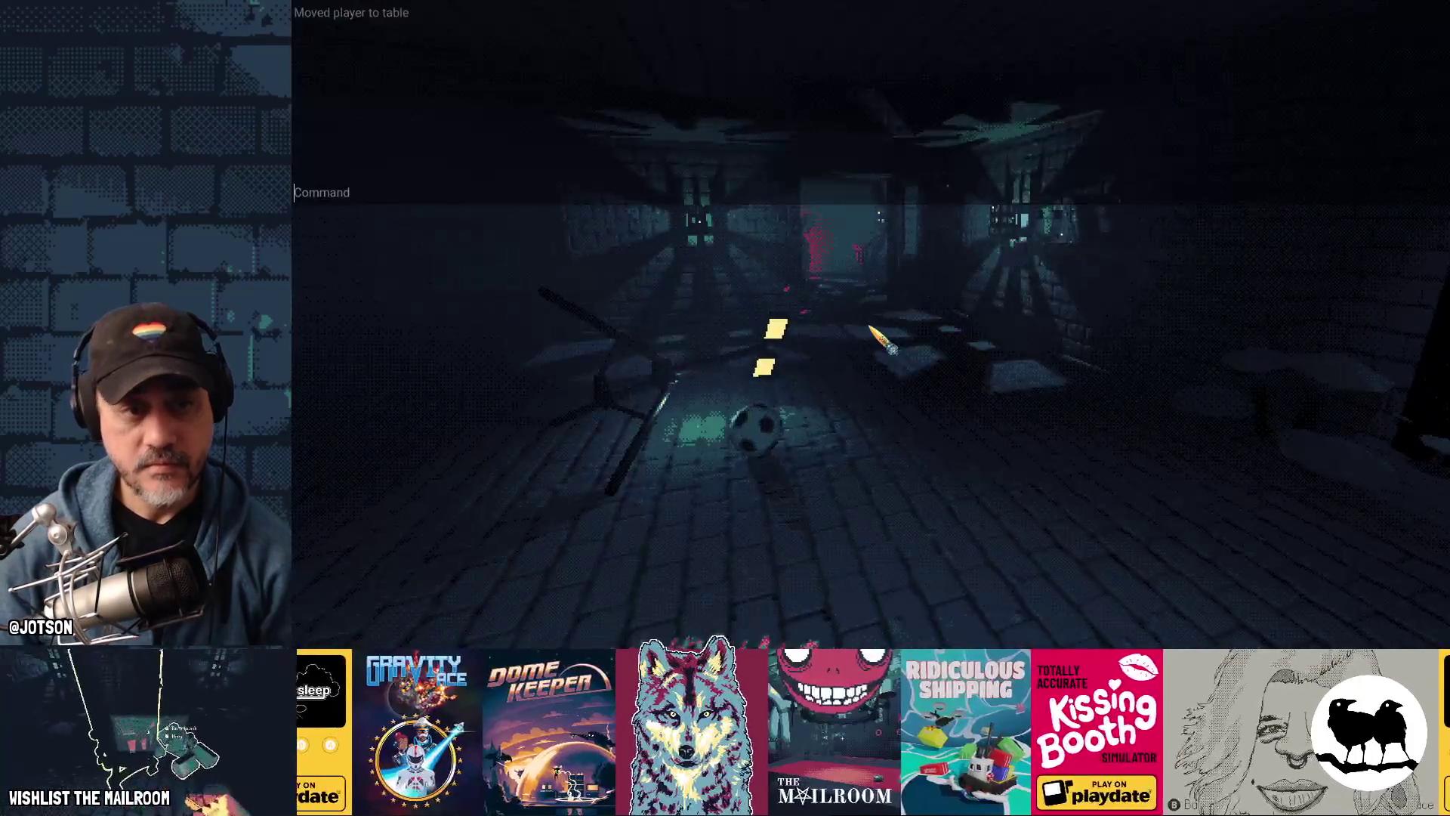
Step: Type the 'event lowgravity' command into the in-game developer console and submit it
{"action": "type", "text": "a"}
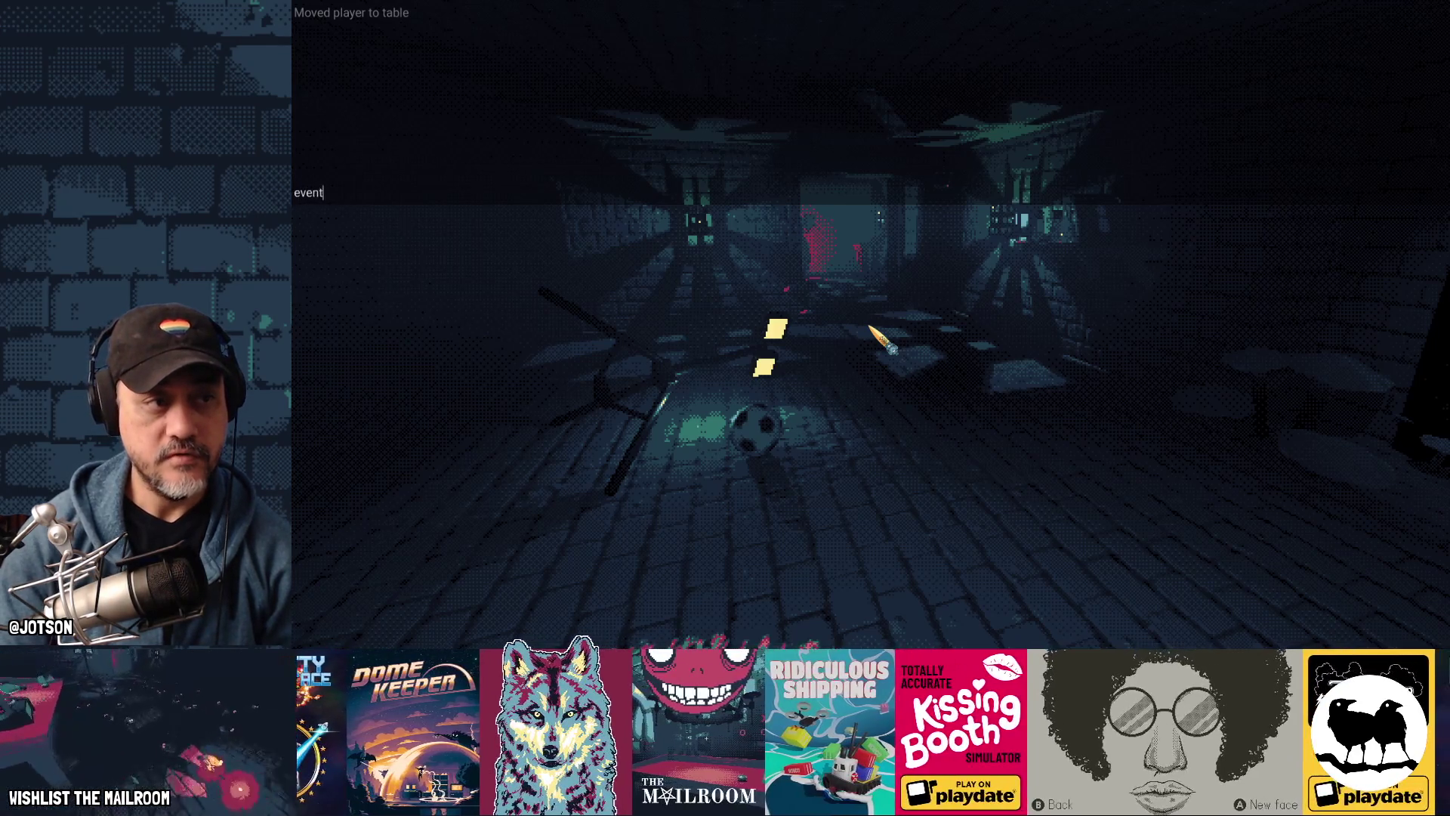
{"action": "type", "text": "ravity"}
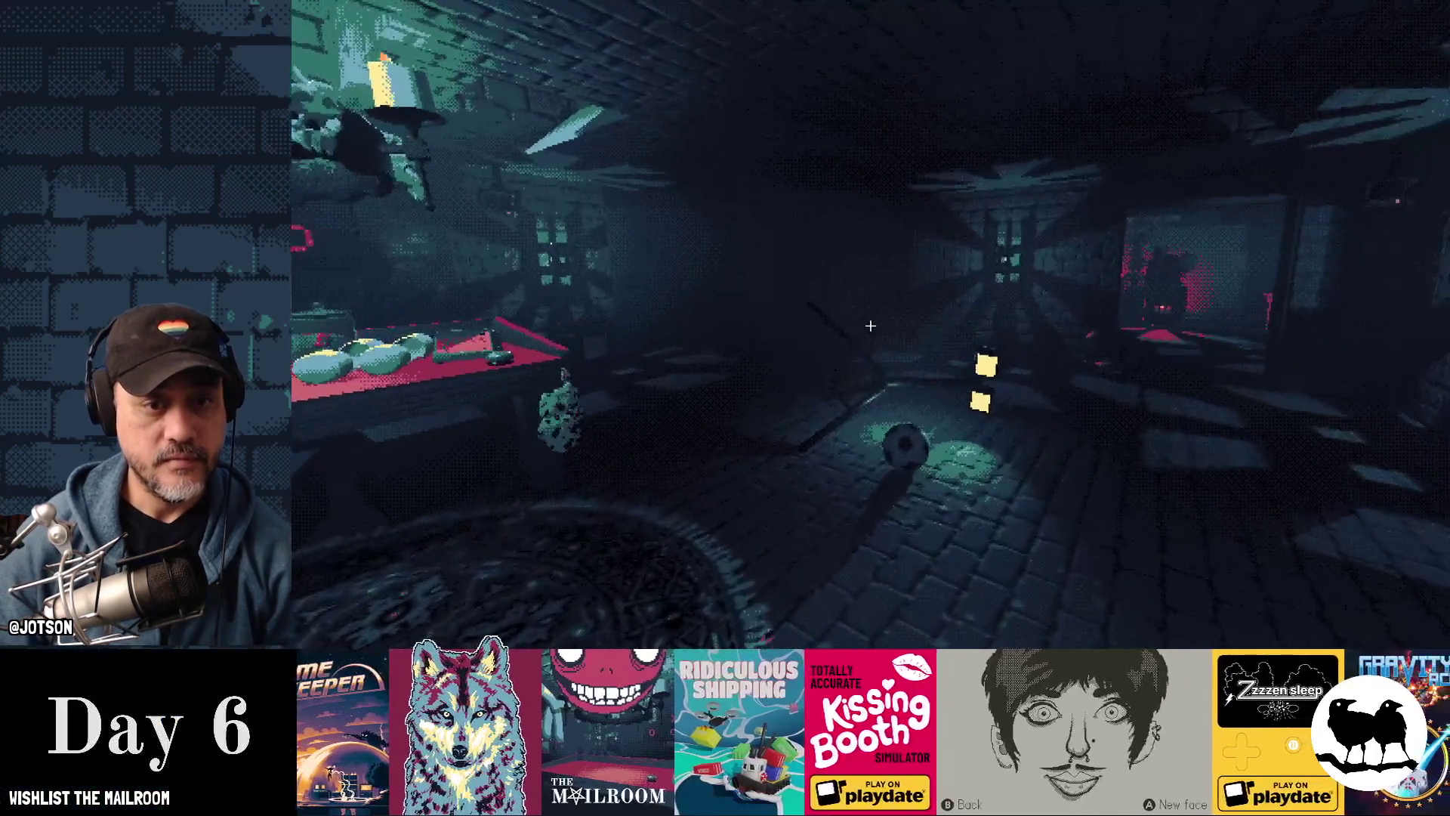
Step: Spawn a frog with the 'a frog' console command
{"action": "key", "text": "grave"}
{"action": "type", "text": "a frog"}
{"action": "key", "text": "Return"}
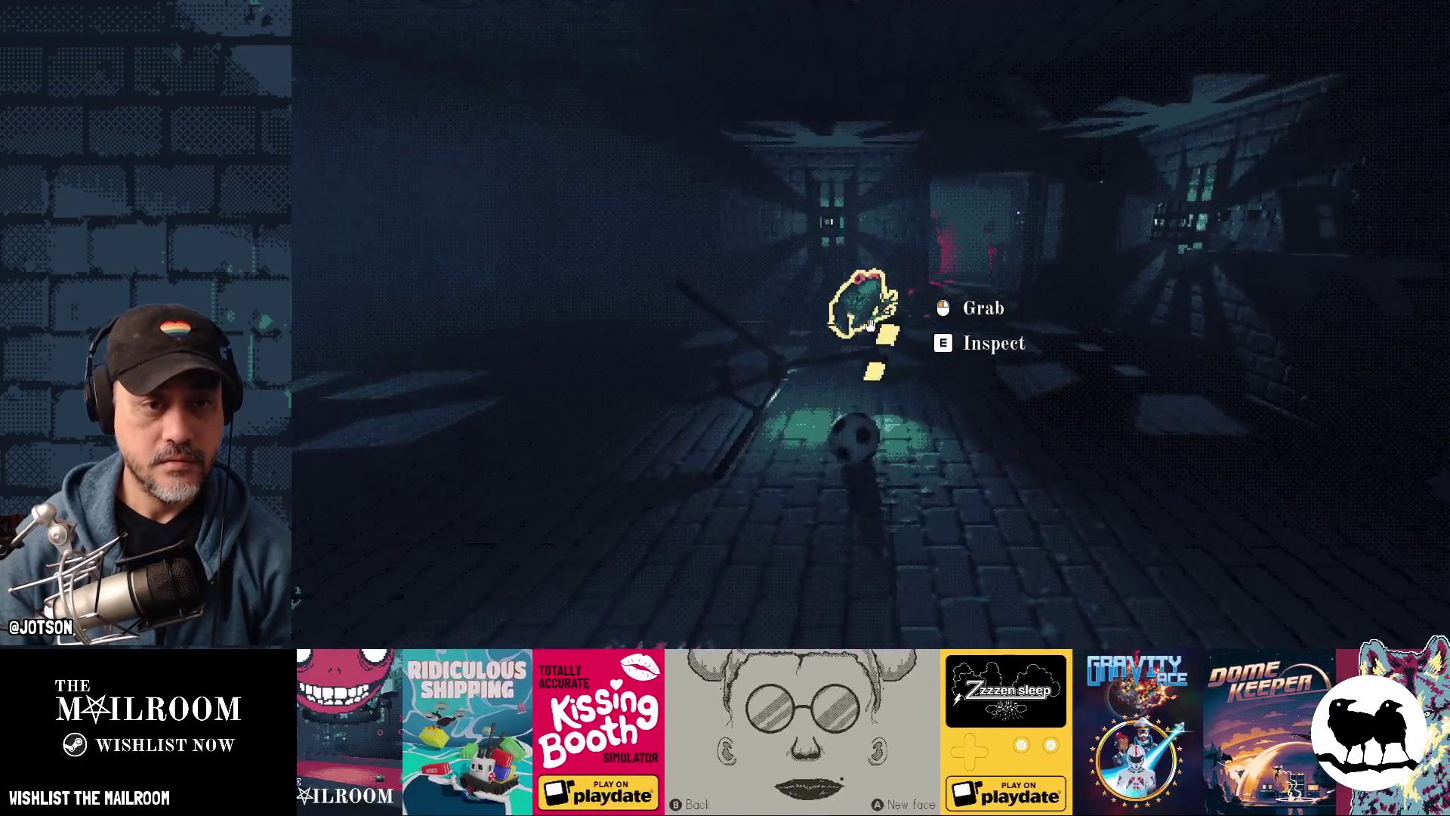
Step: Walk up the corridor to the frog, pick it up and throw it down the corridor
{"action": "key", "text": "w"}
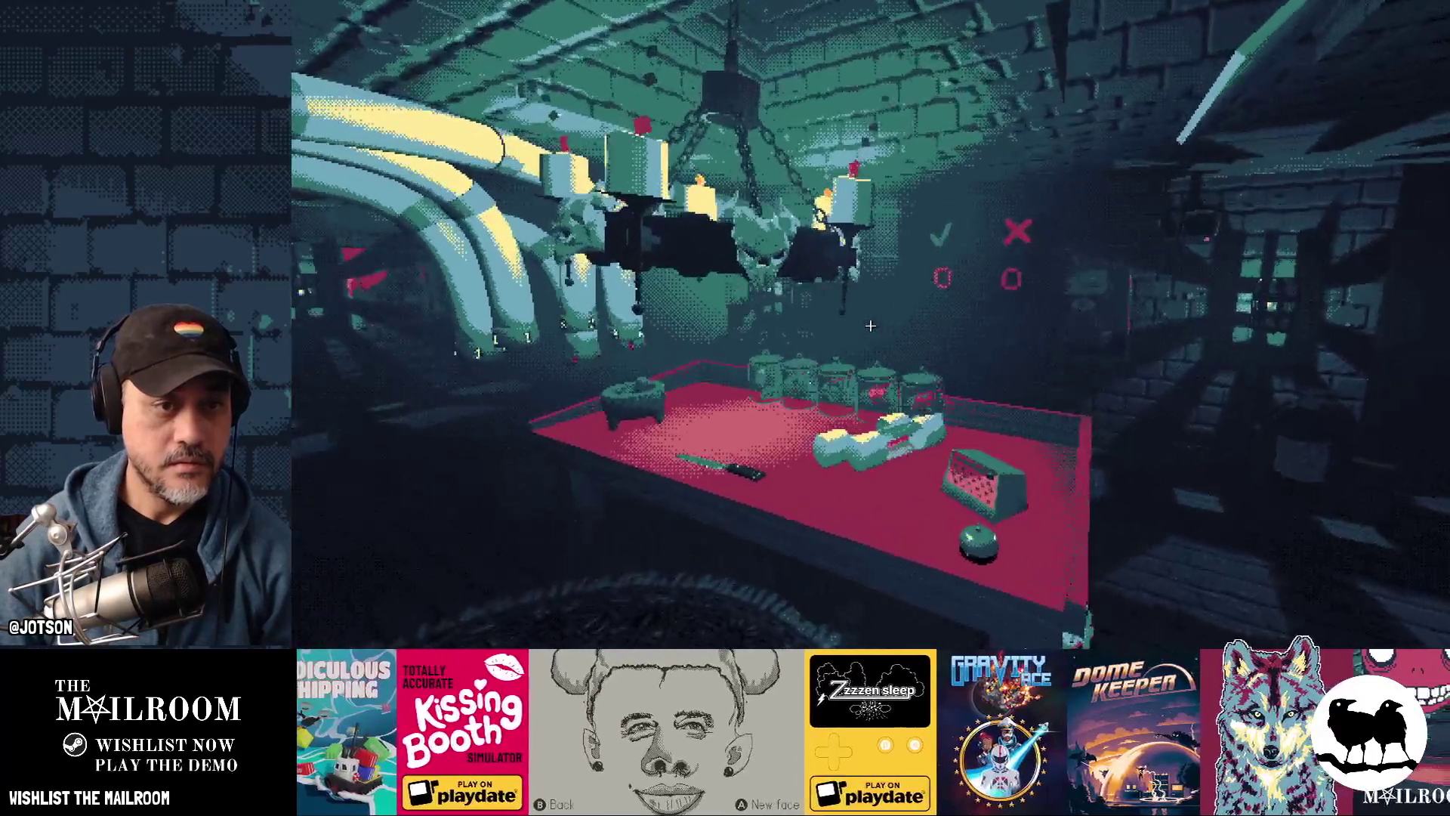
{"action": "key", "text": "w"}
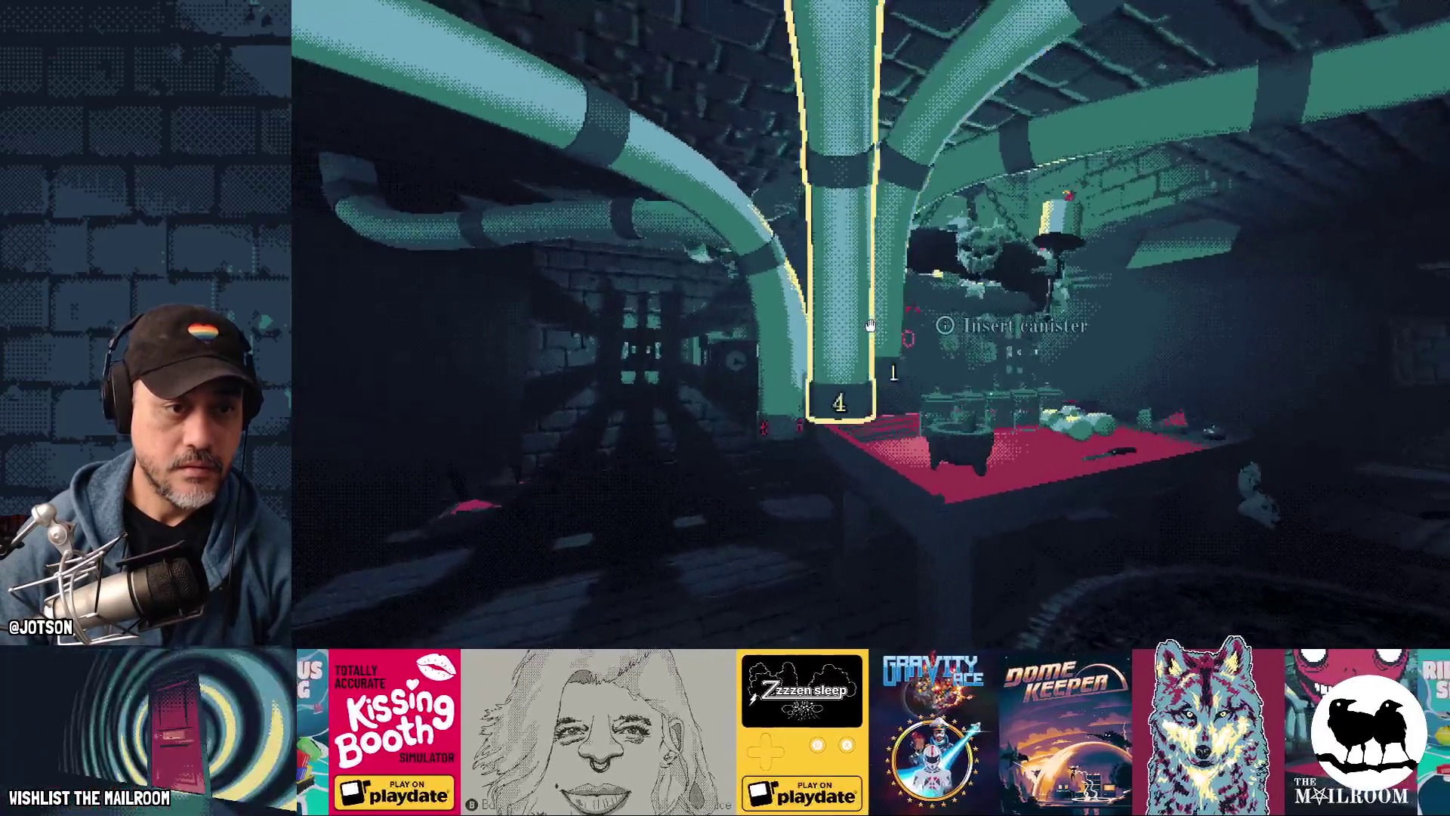
{"action": "mouse_move", "coordinate": [870, 325]}
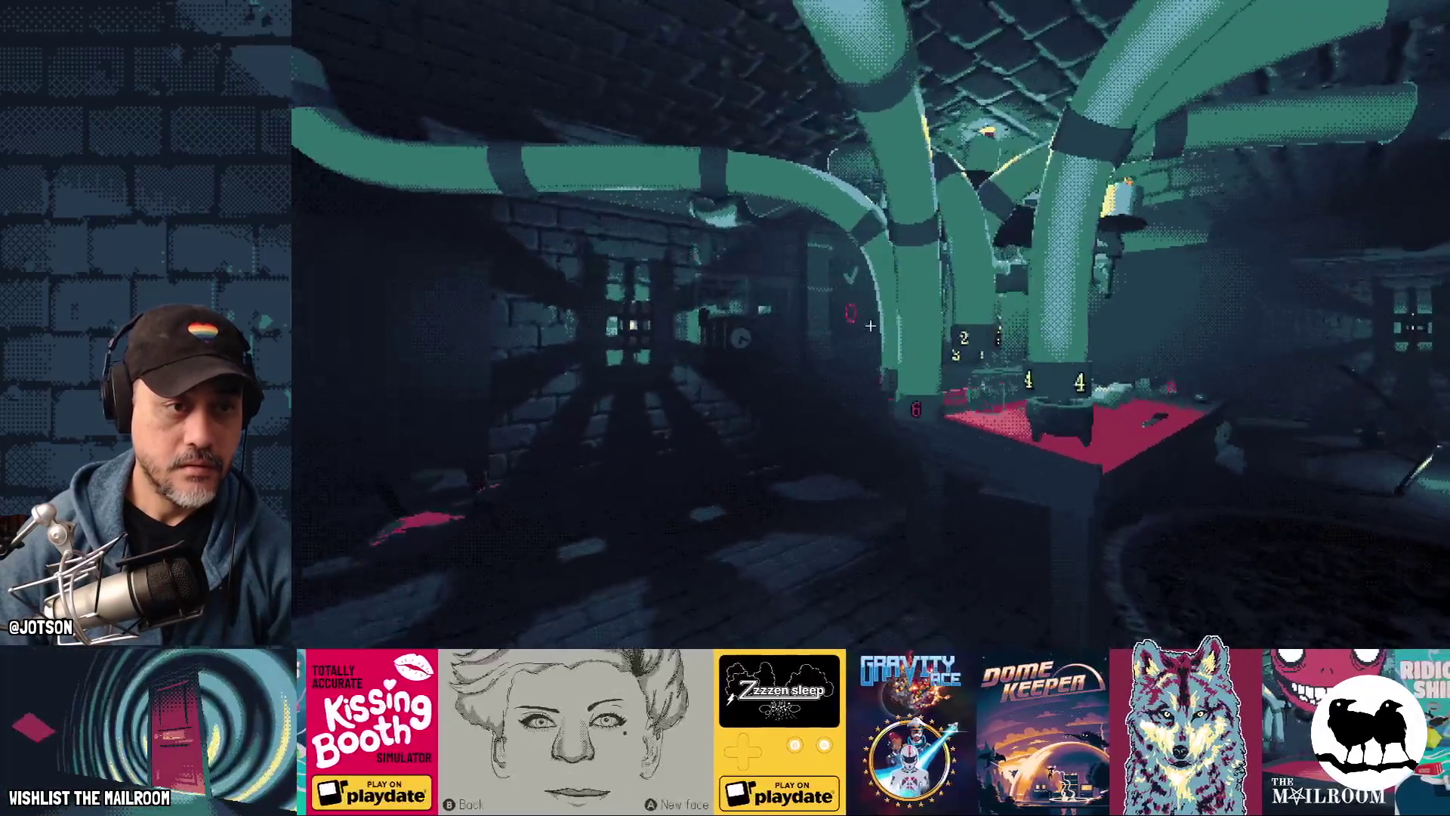
{"action": "key", "text": "w"}
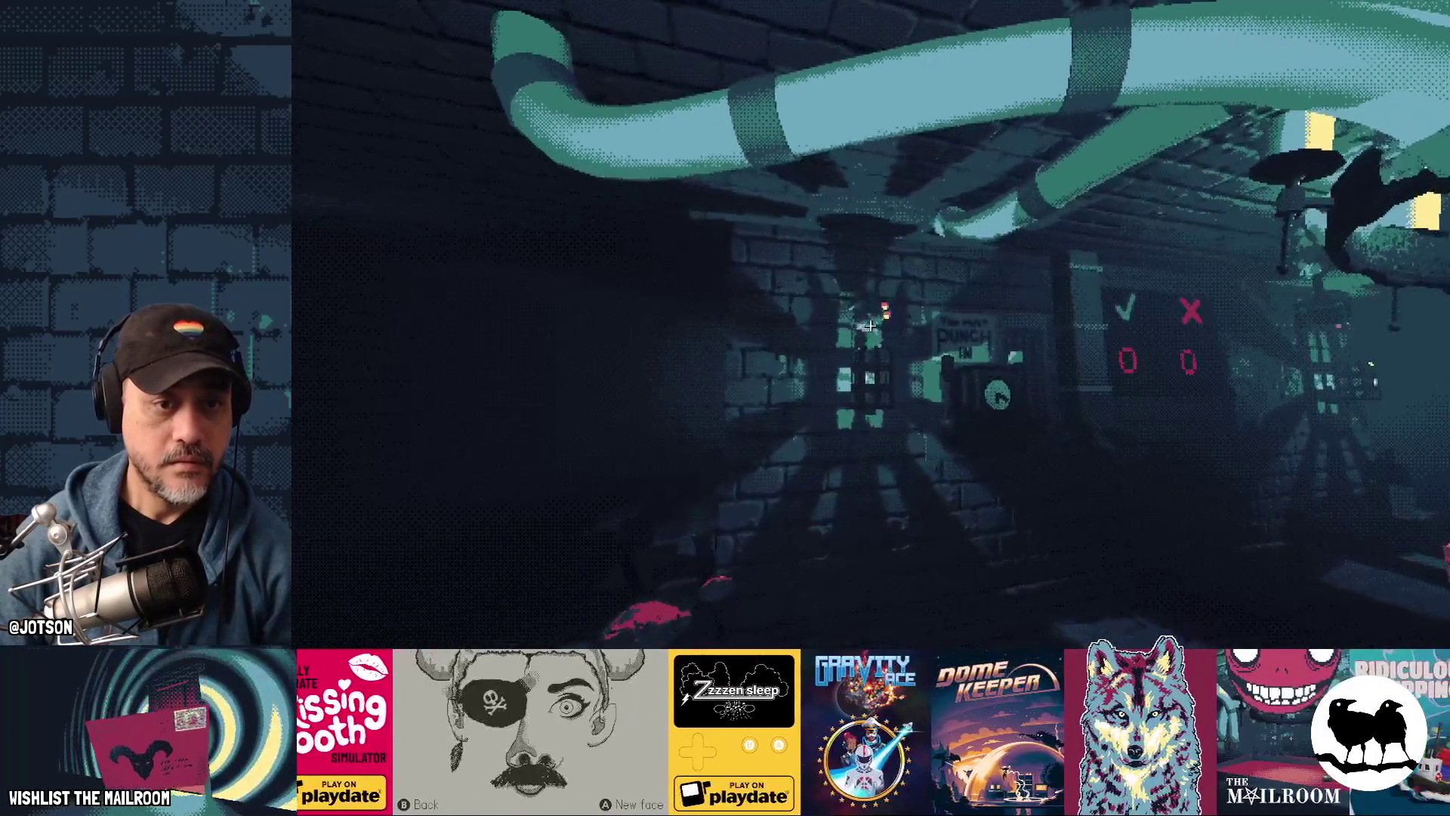
{"action": "key", "text": "w"}
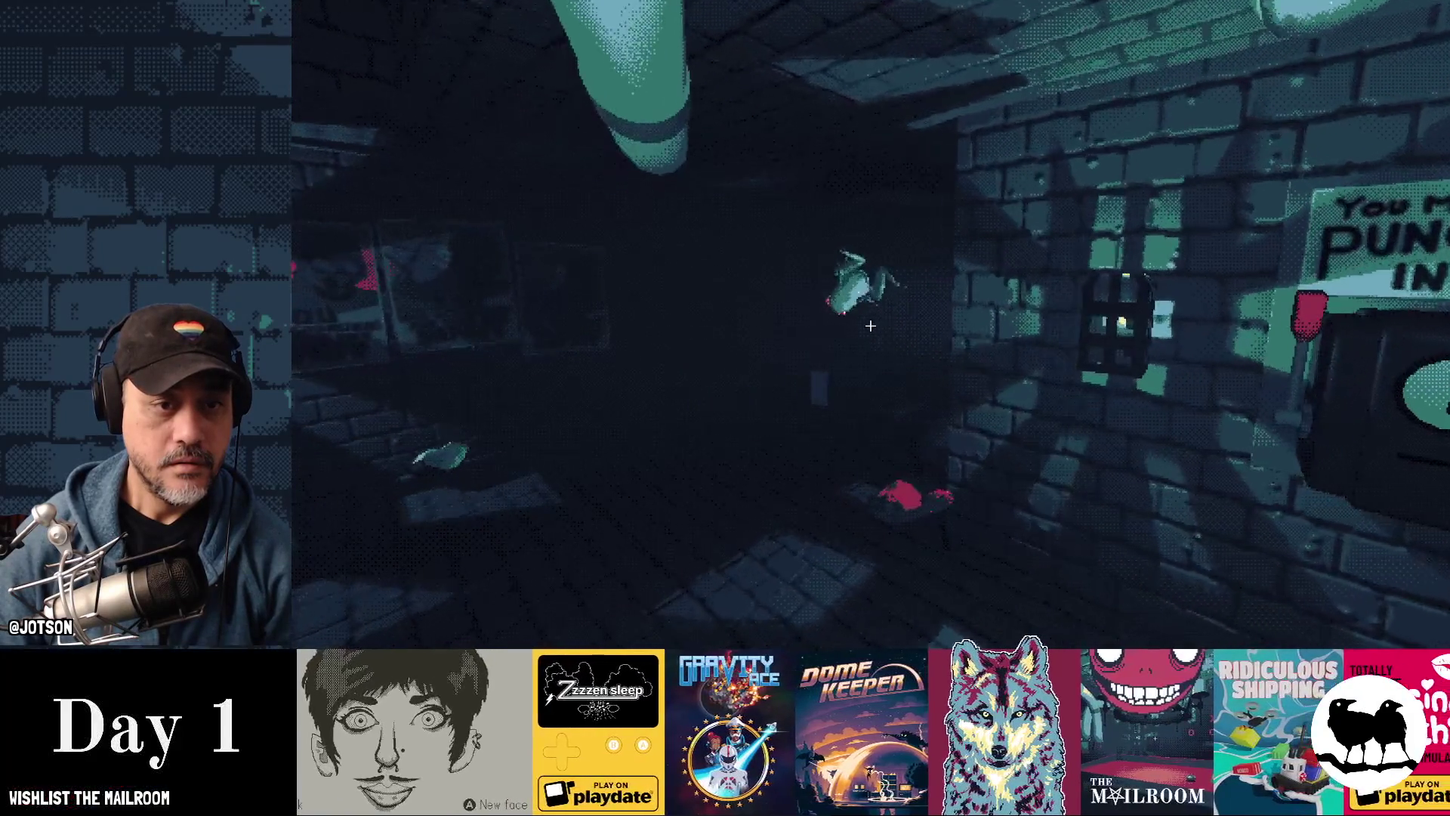
{"action": "left_click", "coordinate": [870, 325]}
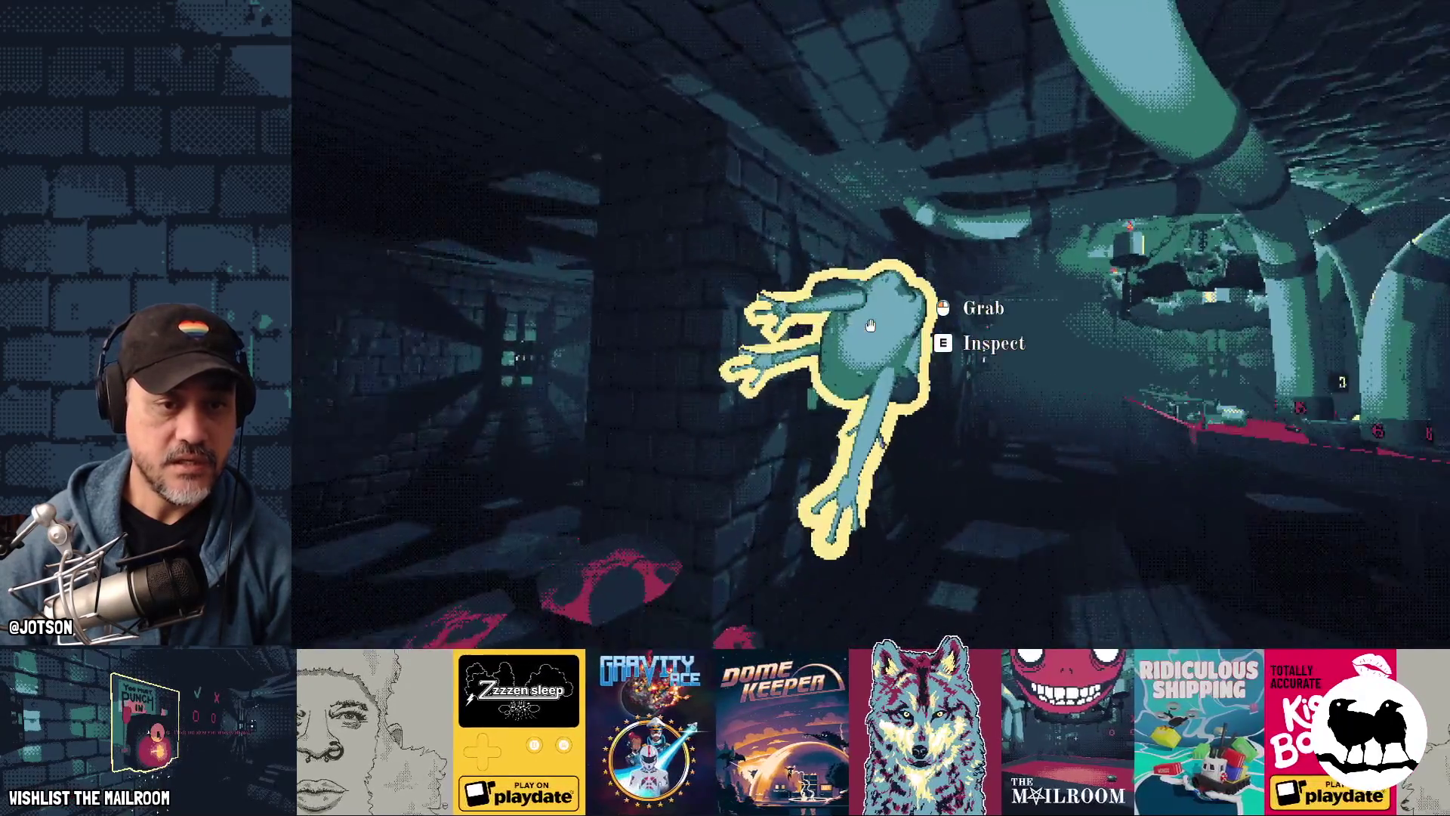
{"action": "left_click", "coordinate": [870, 325]}
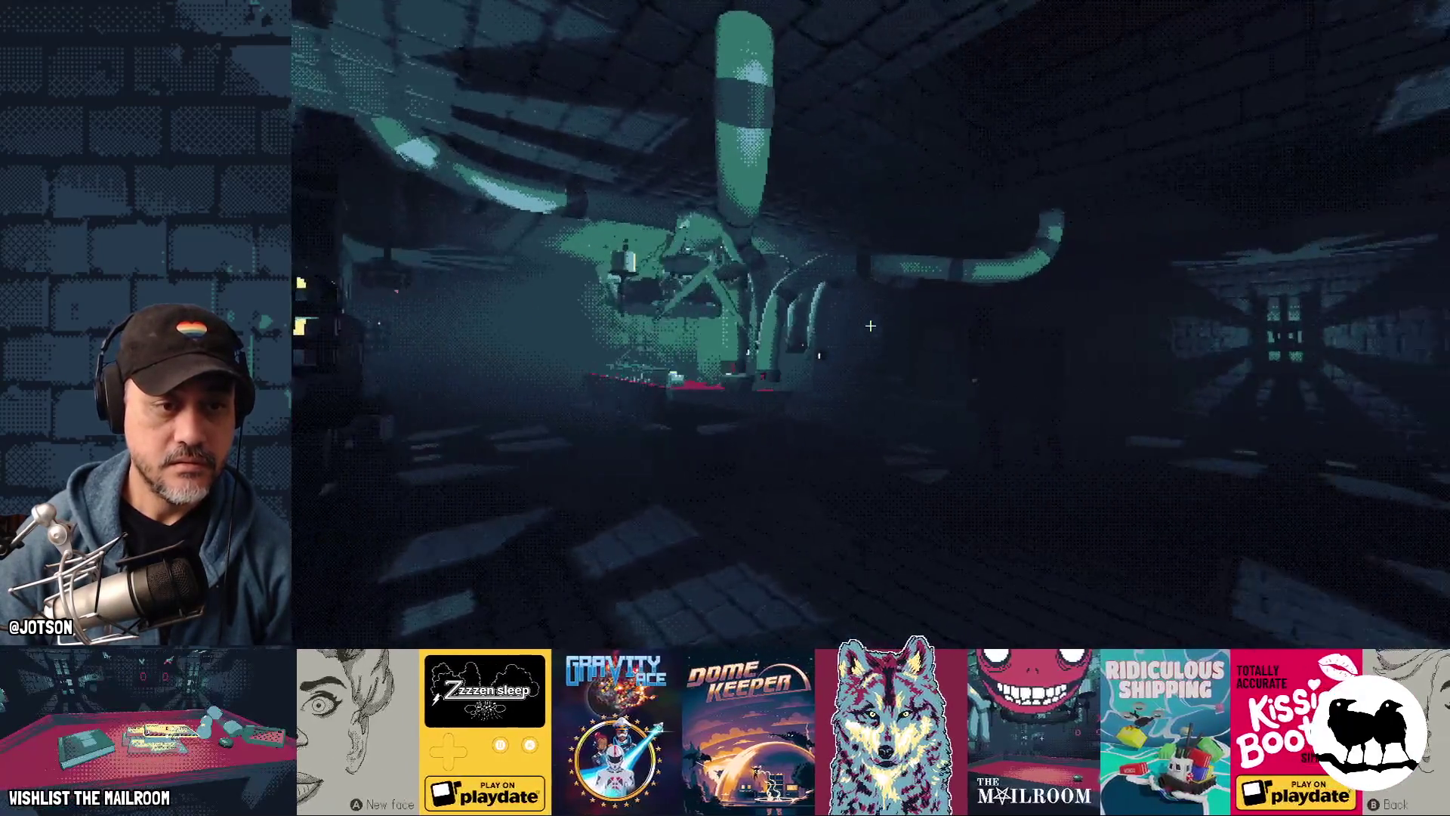
Step: Walk through the pipe corridor toward the cage lantern, looking around the dark corridors
{"action": "key", "text": "w"}
{"action": "mouse_move", "coordinate": [870, 326]}
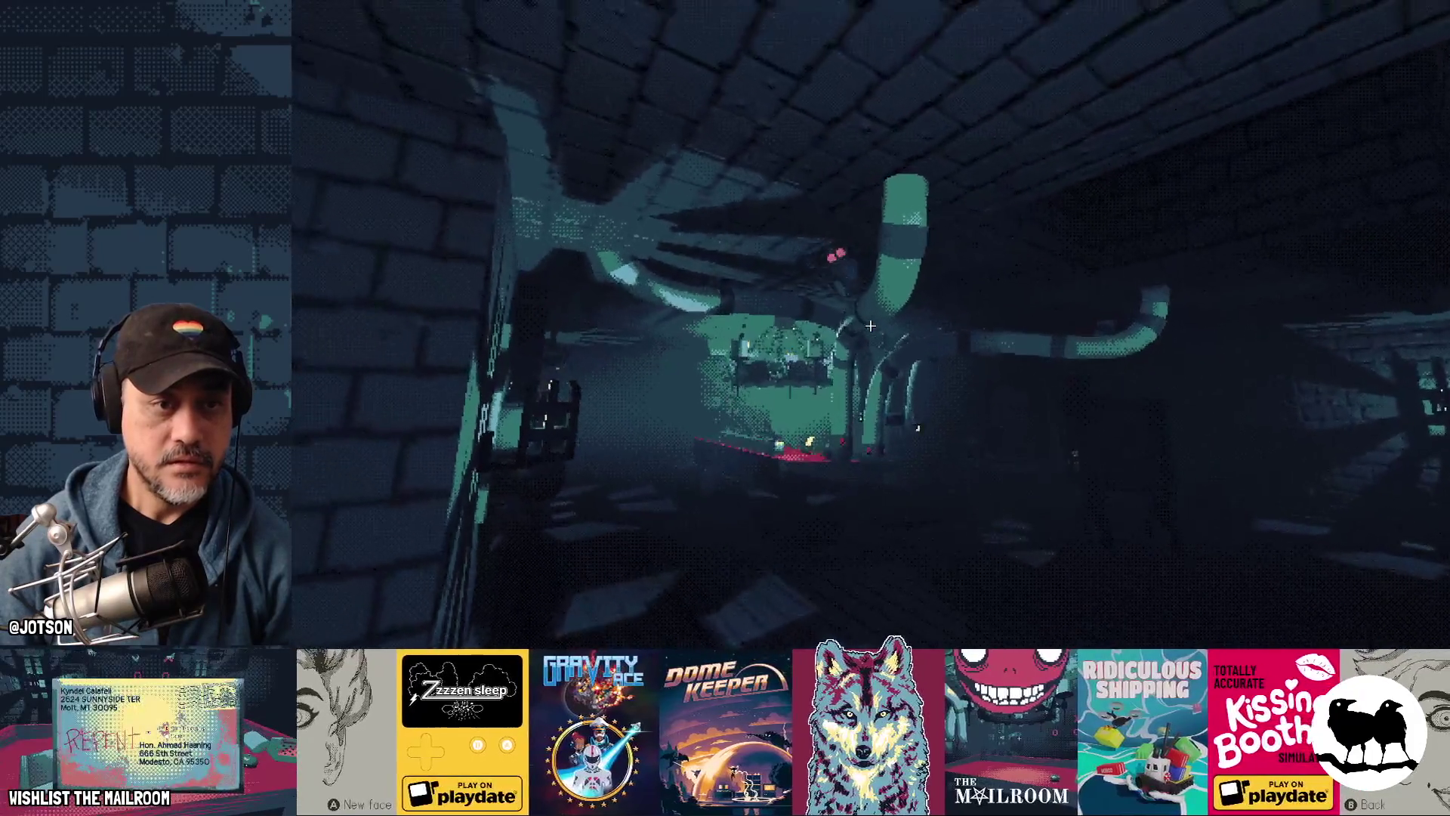
{"action": "key", "text": "w"}
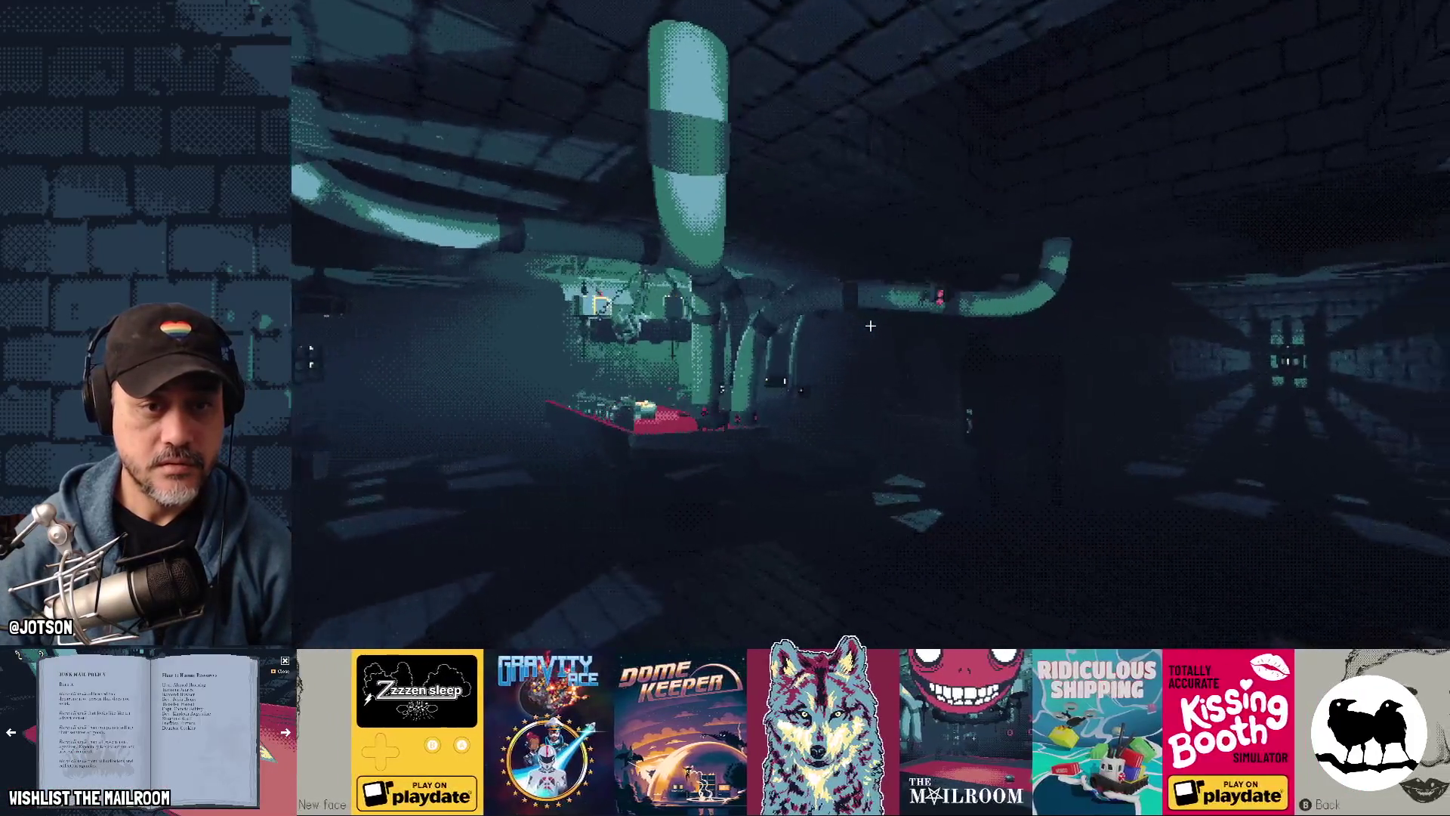
{"action": "key", "text": "w"}
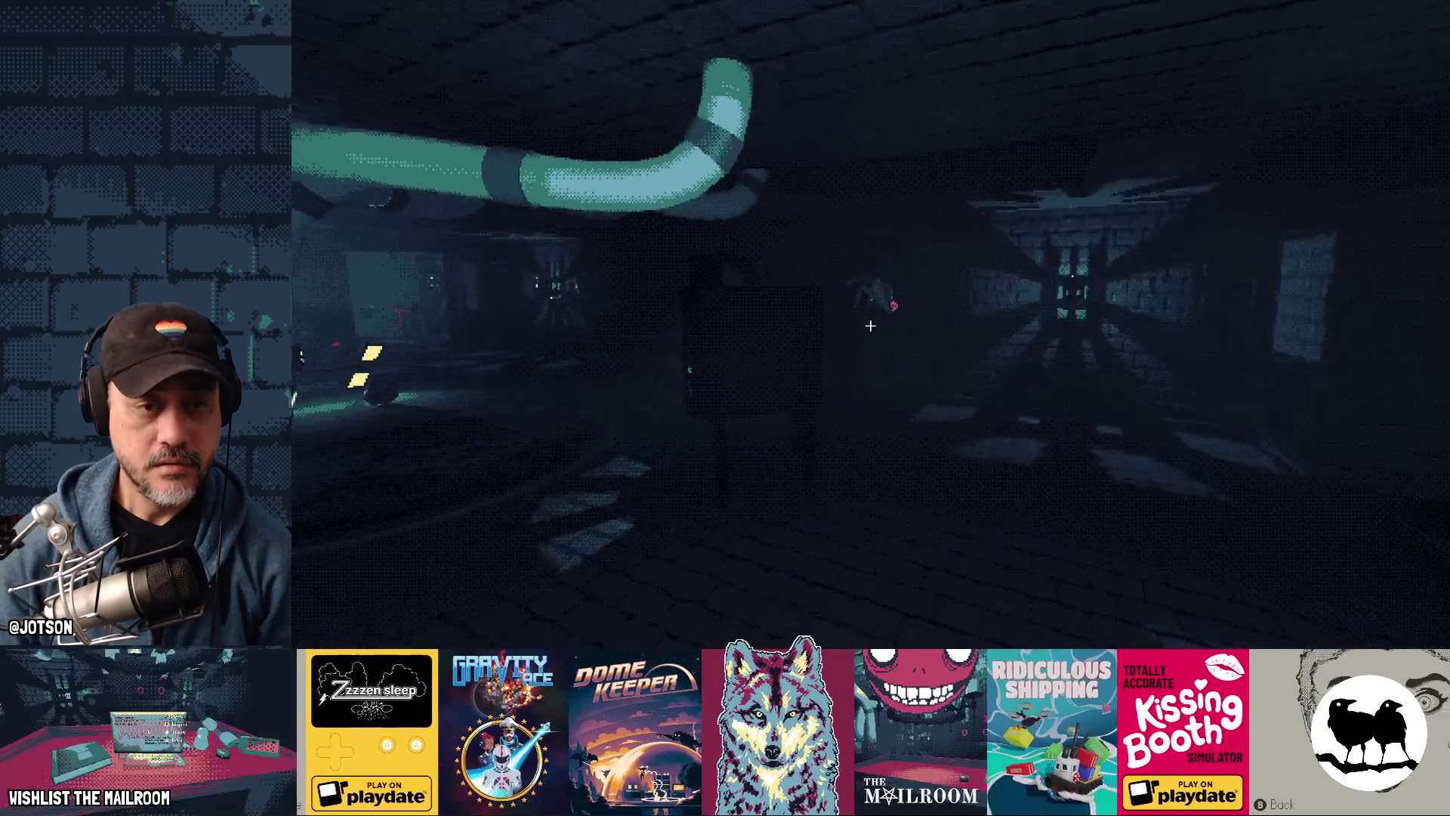
{"action": "key", "text": "w"}
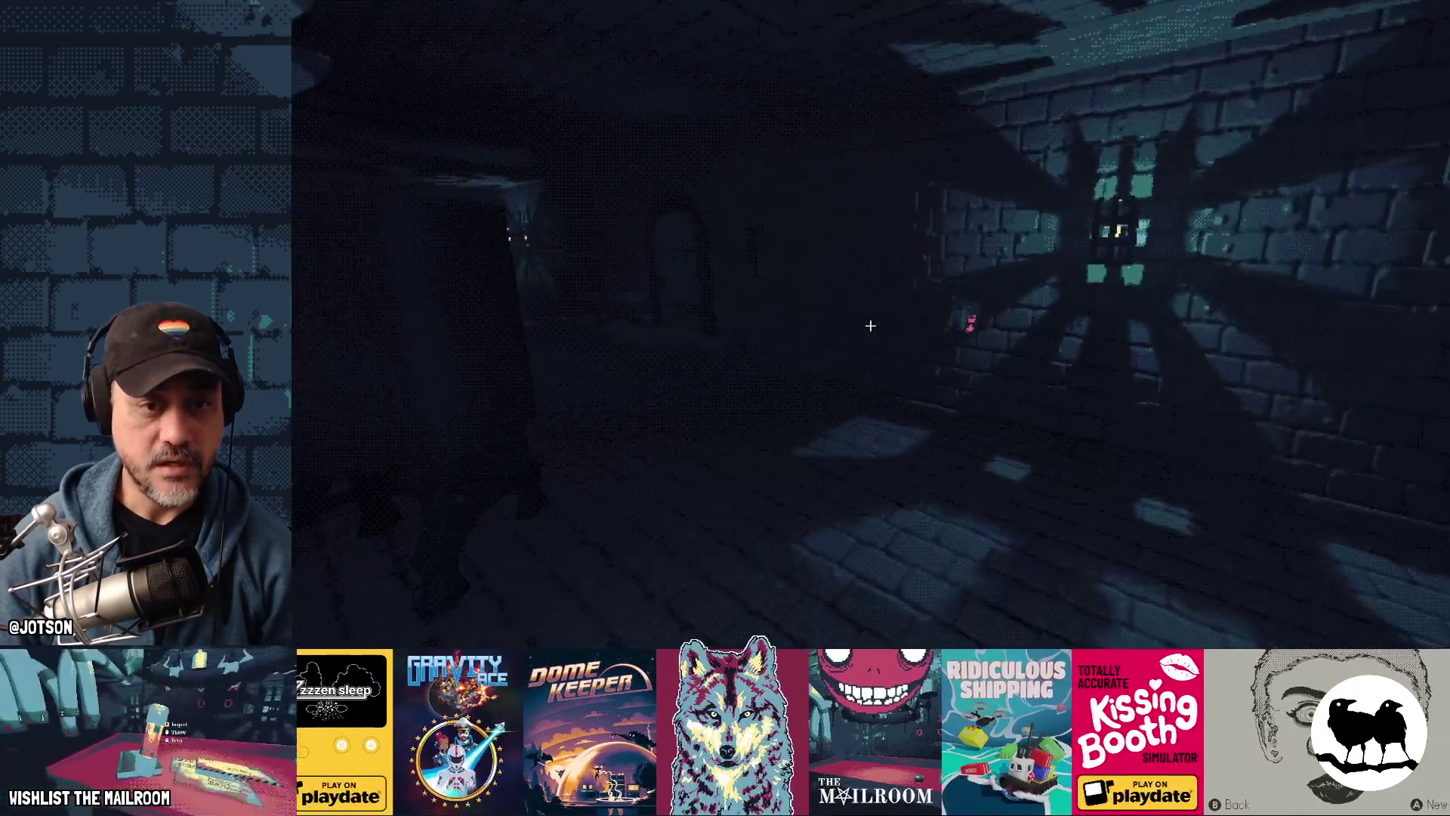
{"action": "key", "text": "w"}
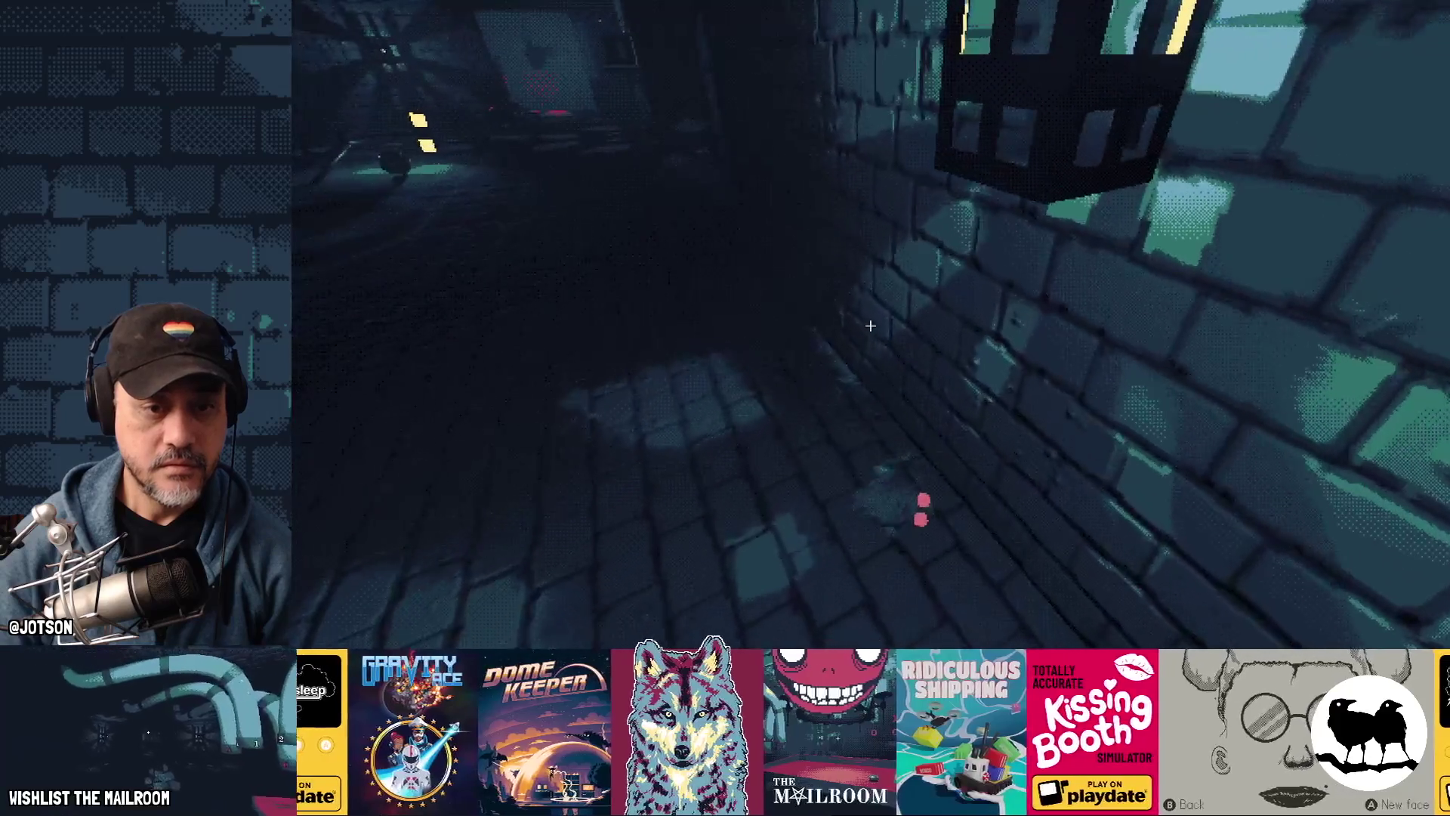
{"action": "key", "text": "w"}
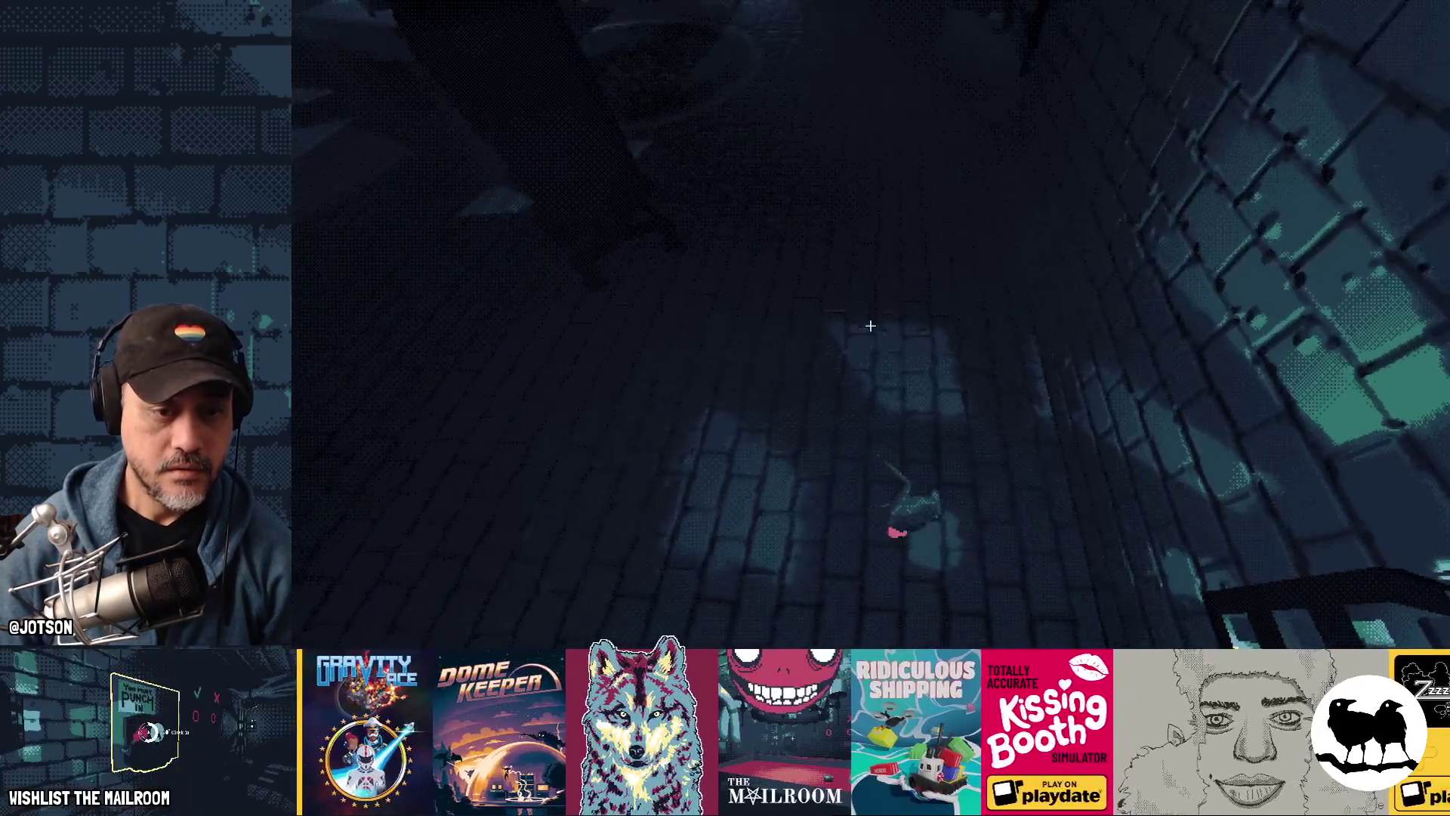
{"action": "key", "text": "w"}
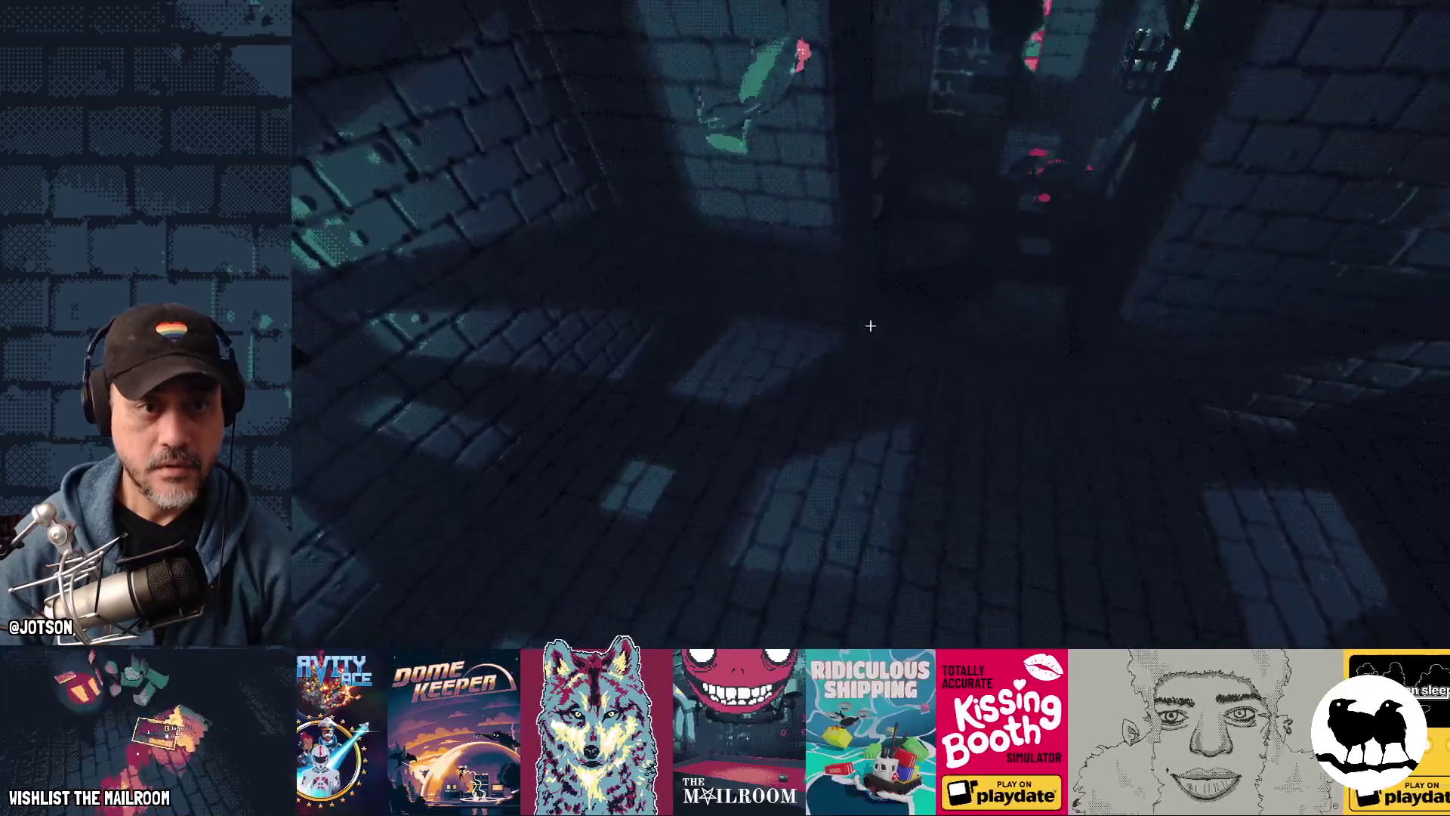
{"action": "key", "text": "w"}
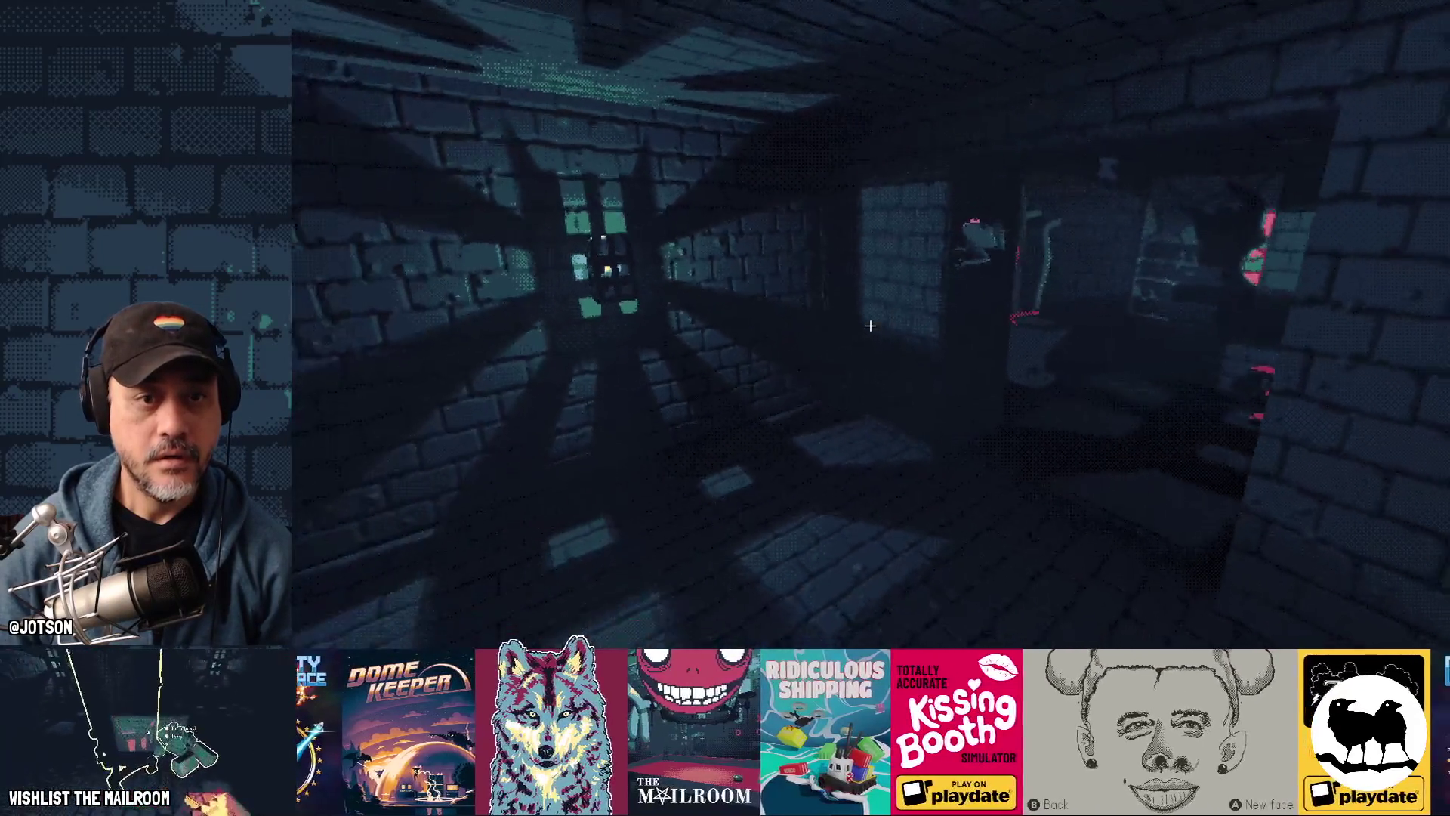
{"action": "key", "text": "w"}
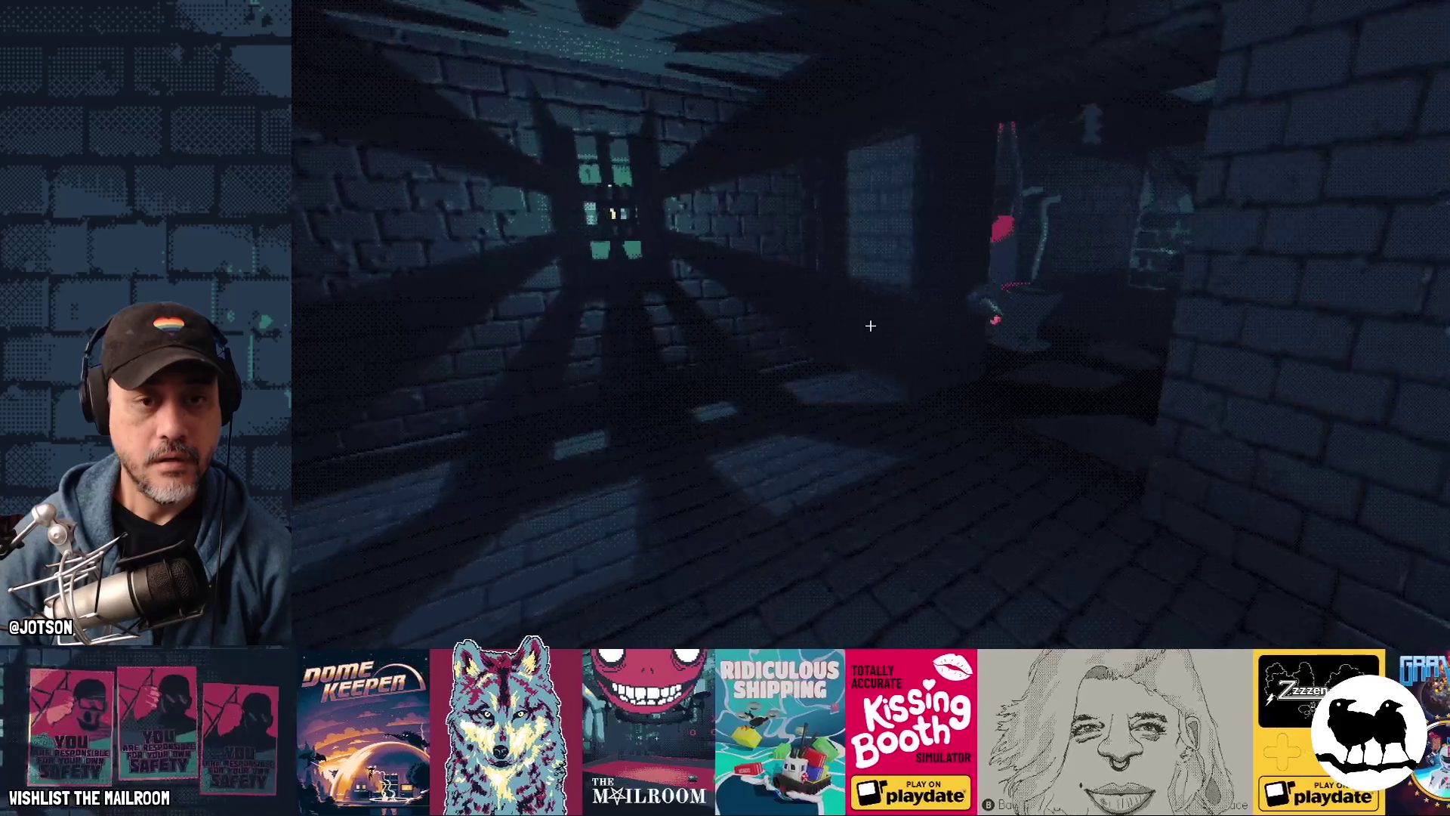
{"action": "key", "text": "w"}
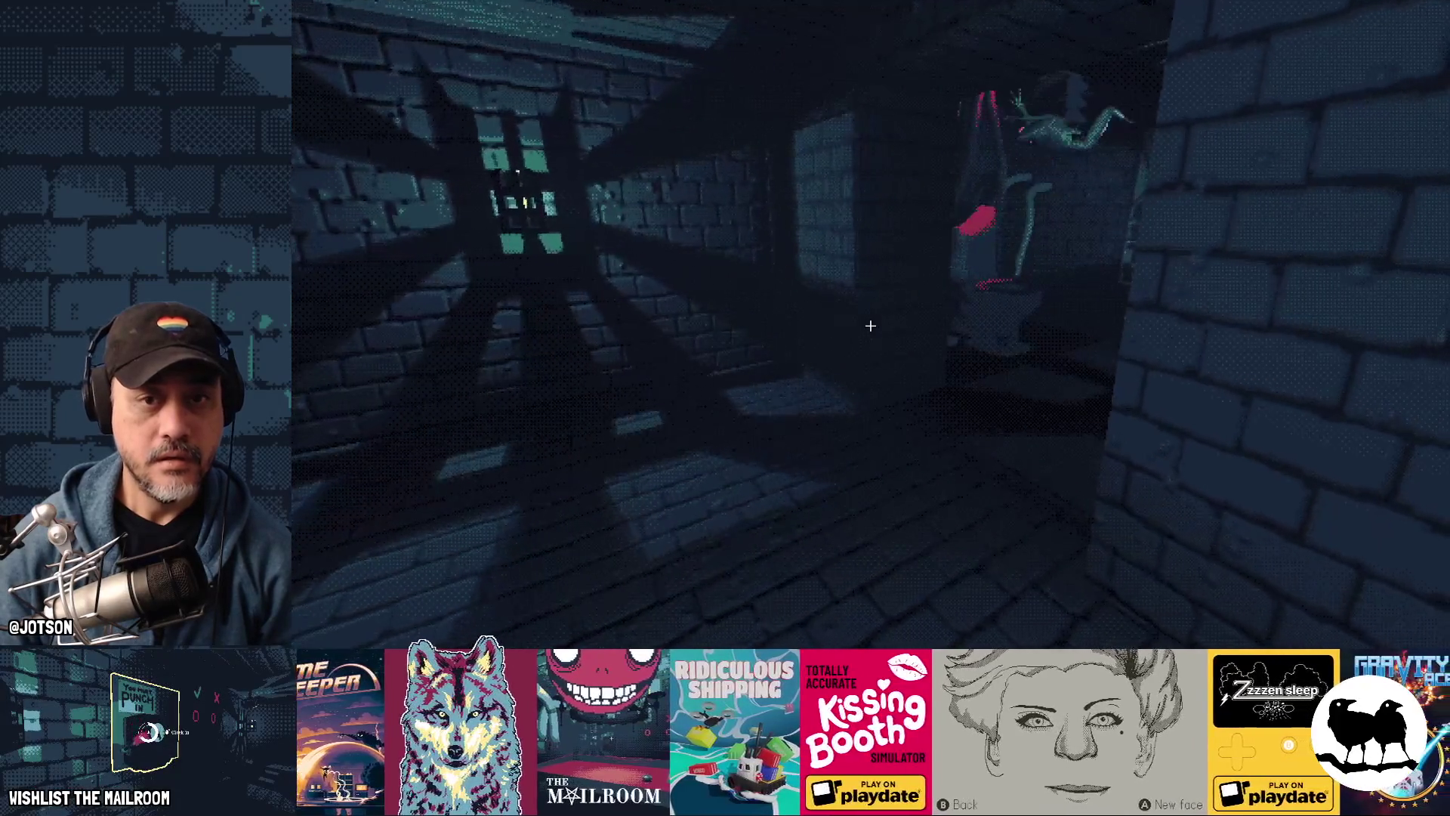
Step: Toggle the developer console closed, then quit the running game with F8
{"action": "key", "text": "grave"}
{"action": "type", "text": "event lowgravity"}
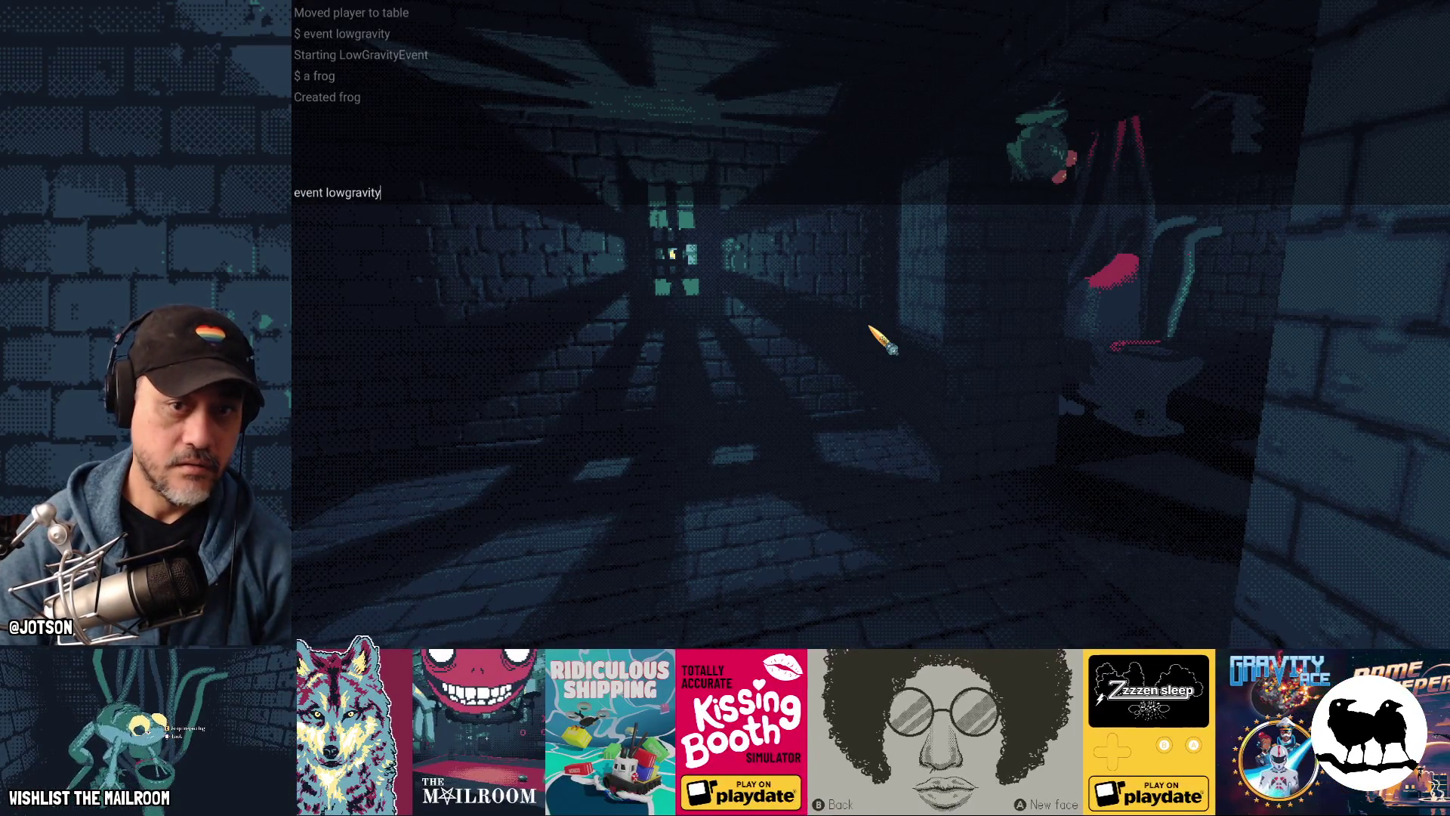
{"action": "key", "text": "Return"}
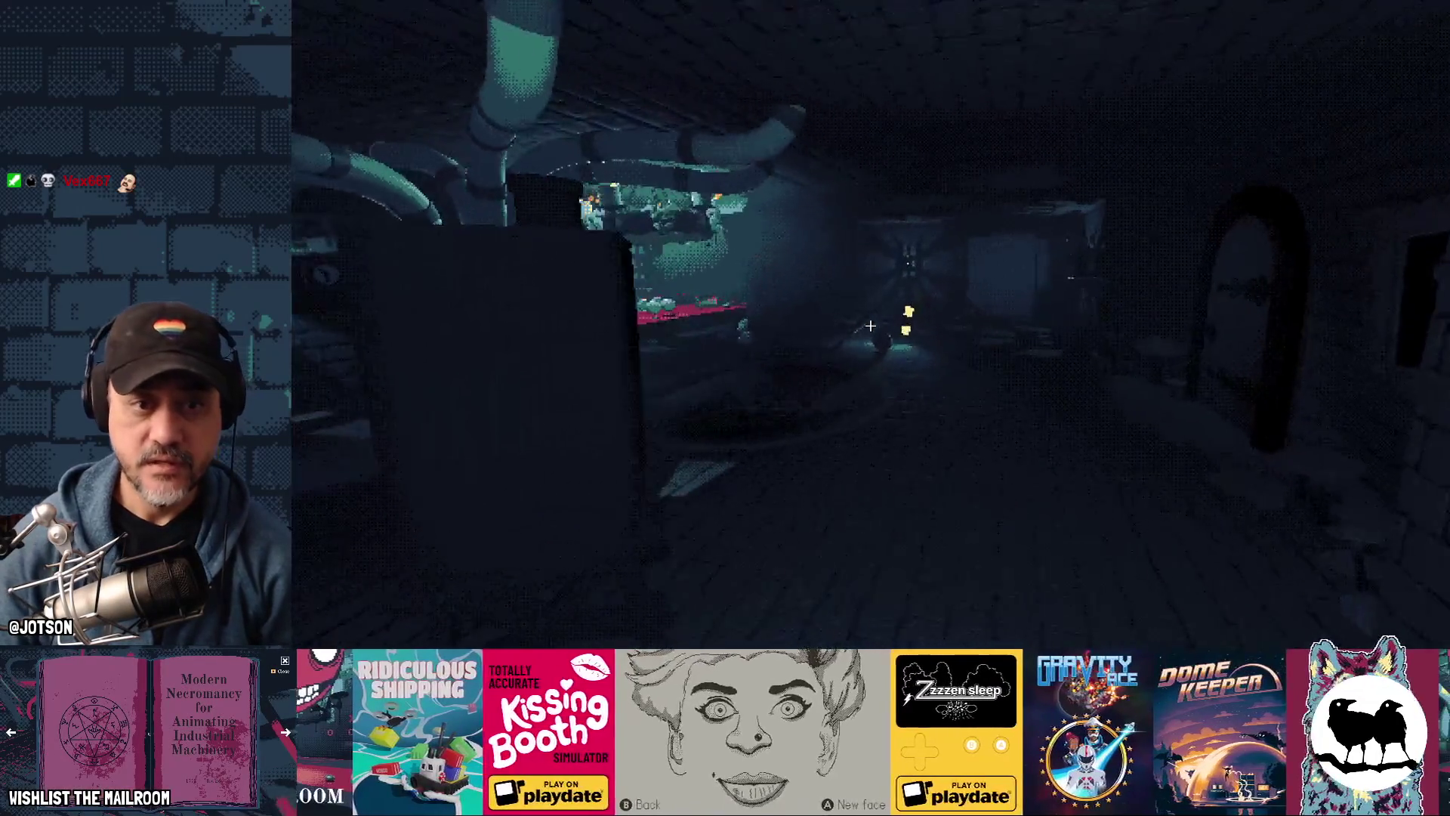
{"action": "key", "text": "F8"}
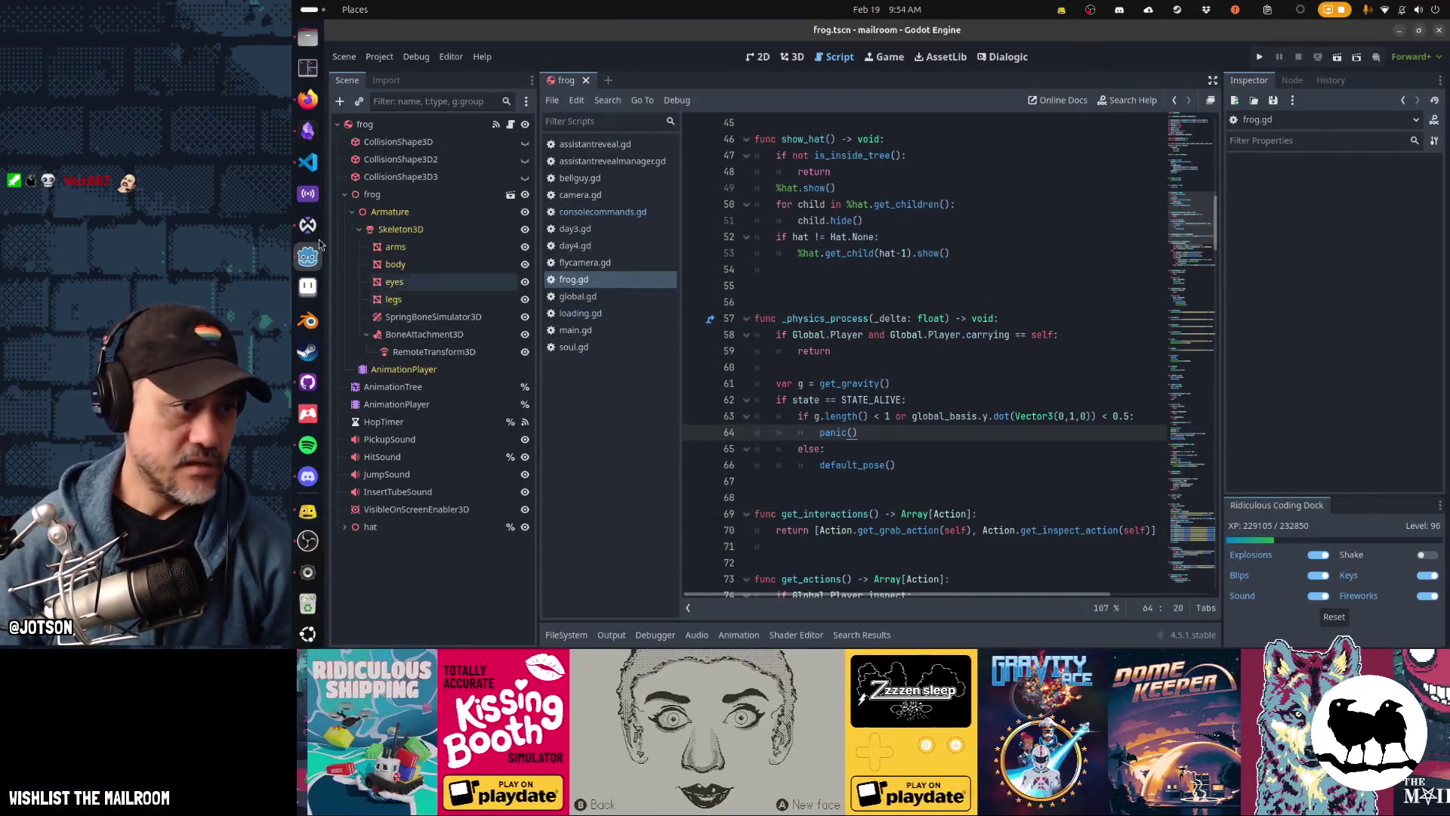
Step: Commit the changed frog files to main as 'frog swims in 0g' and push to origin
{"action": "left_click", "coordinate": [306, 381]}
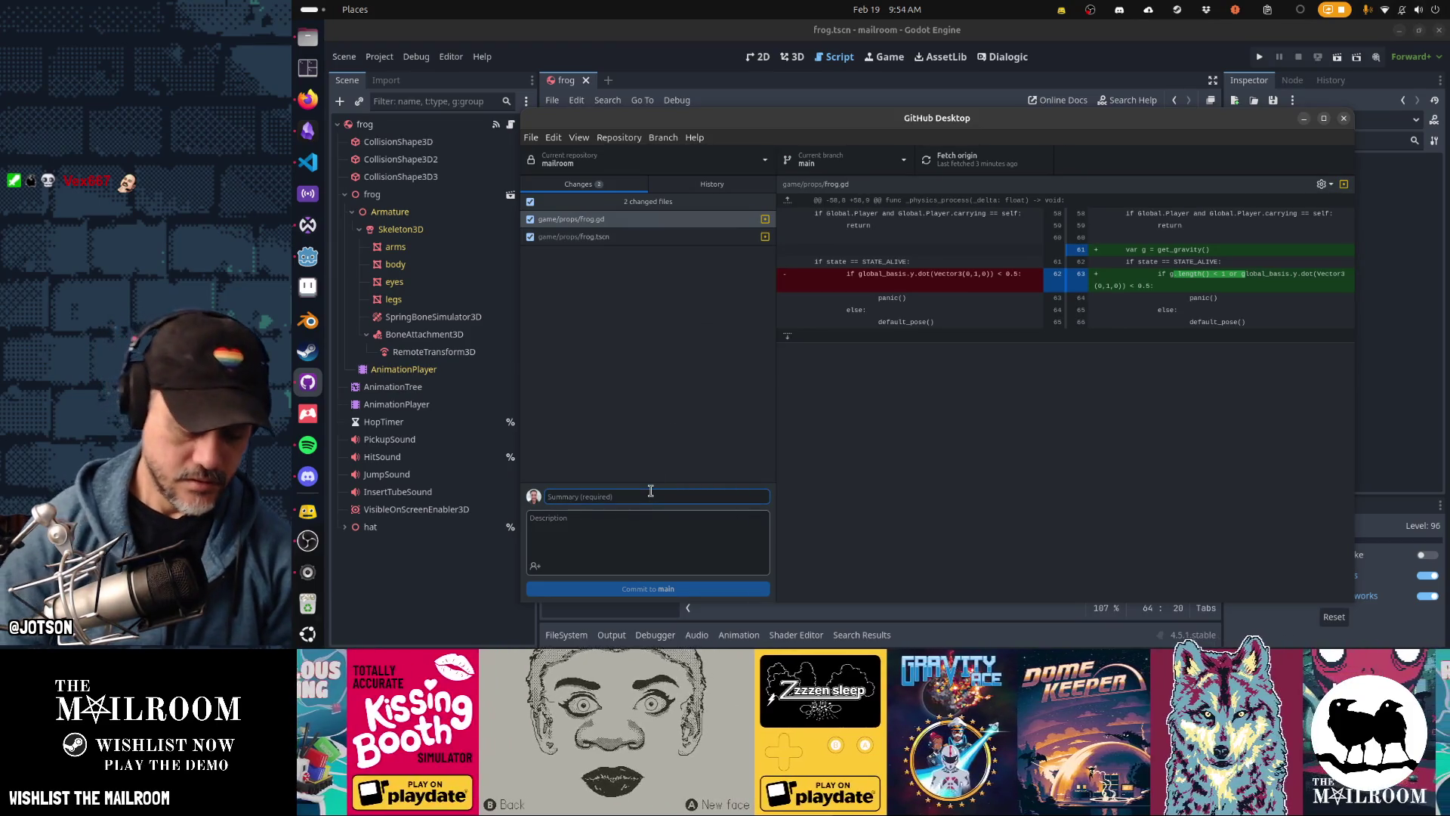
{"action": "type", "text": "frog swims in 0g"}
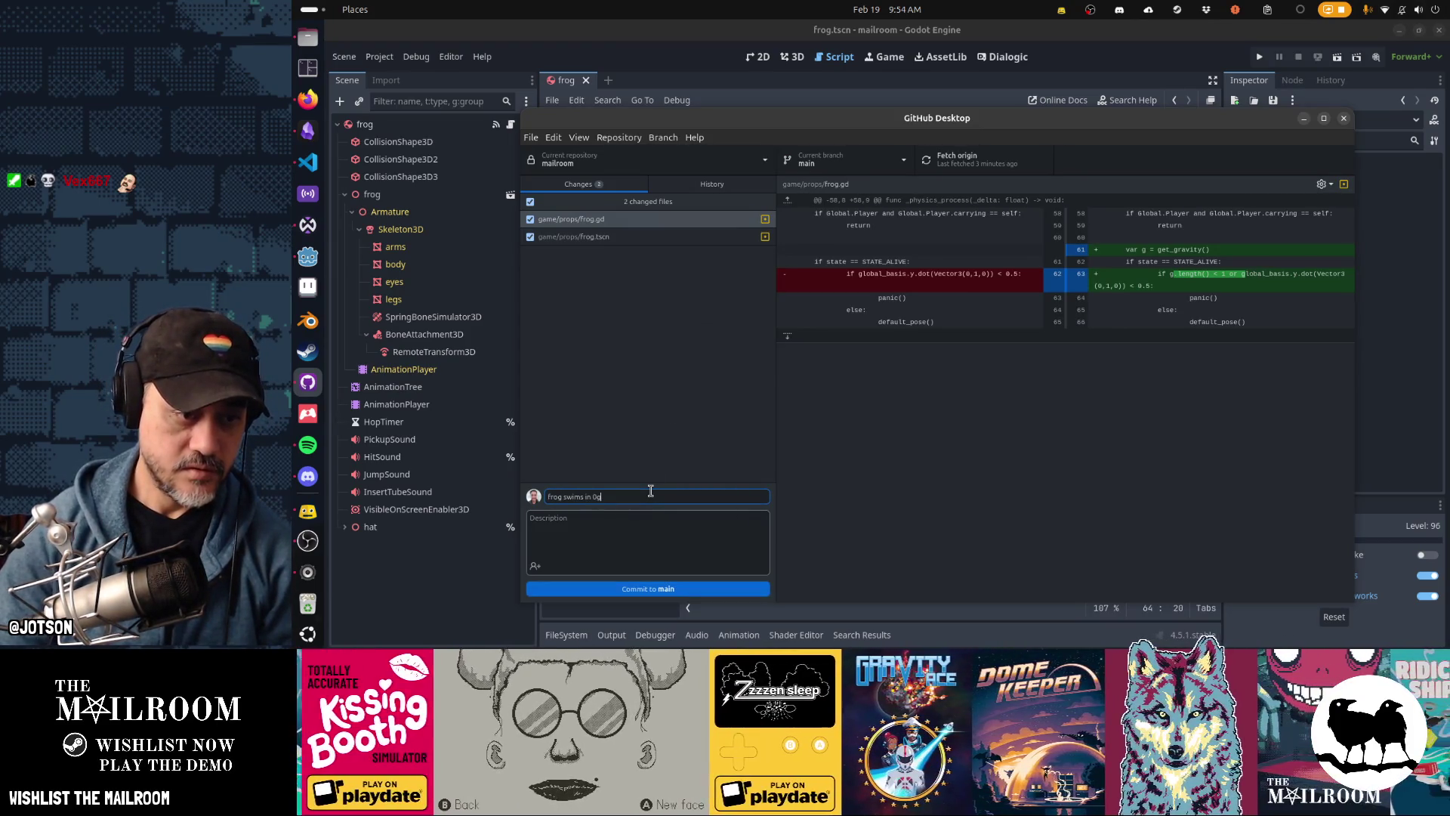
{"action": "left_click", "coordinate": [648, 588]}
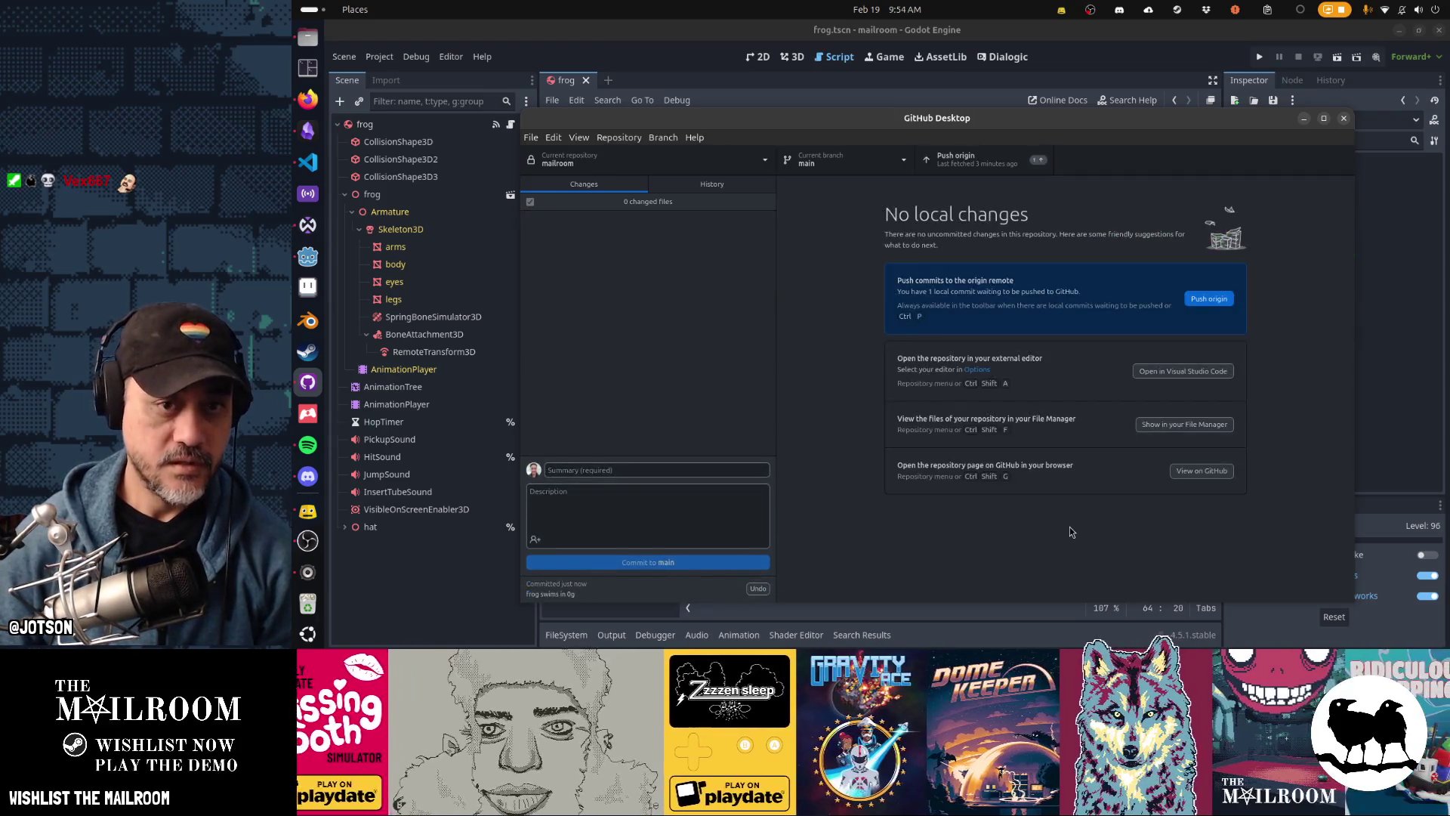
{"action": "left_click", "coordinate": [975, 173]}
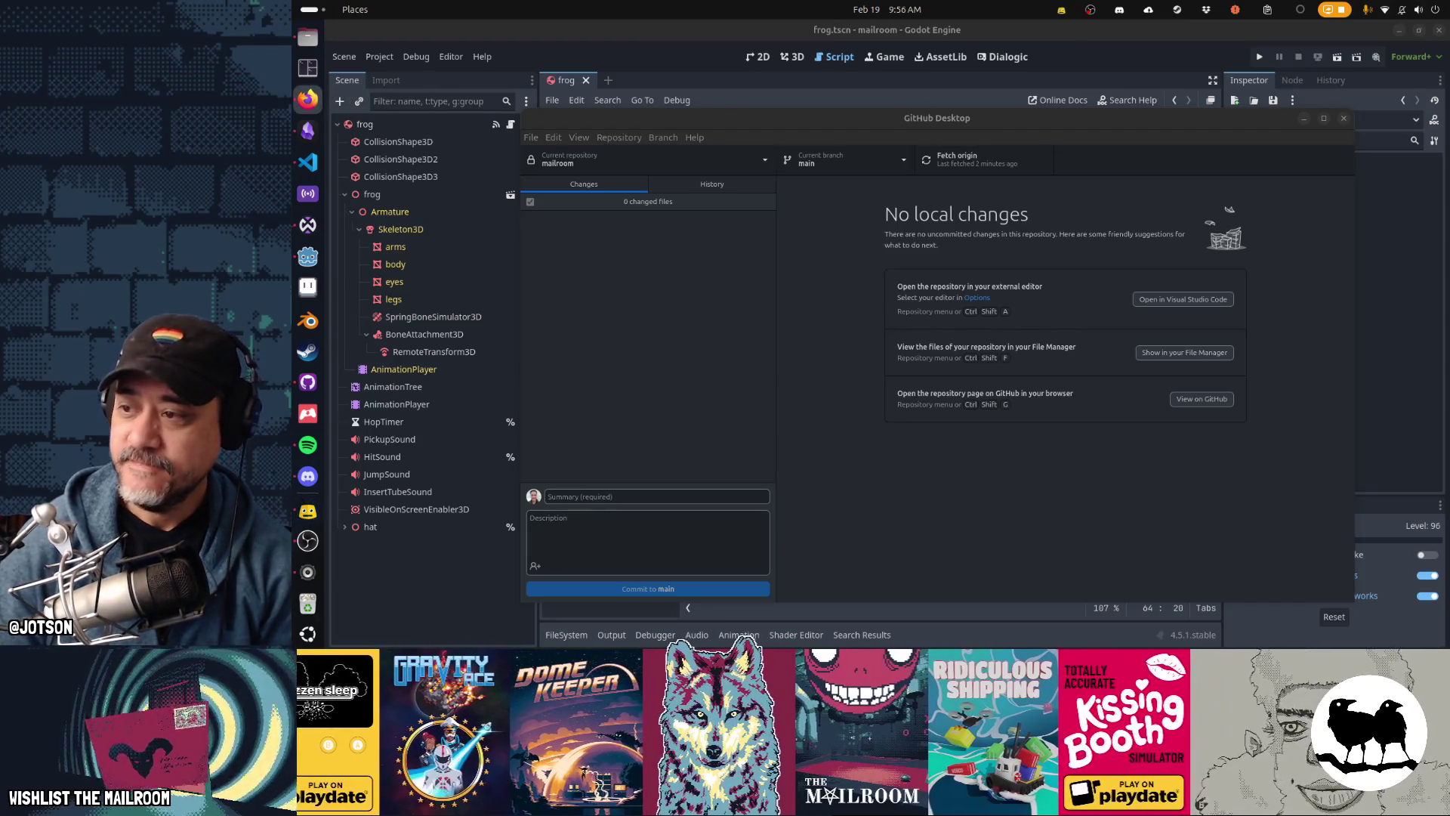
Step: Bring the Steam Next Fest Firefox window forward and maximize it
{"action": "left_click", "coordinate": [307, 99]}
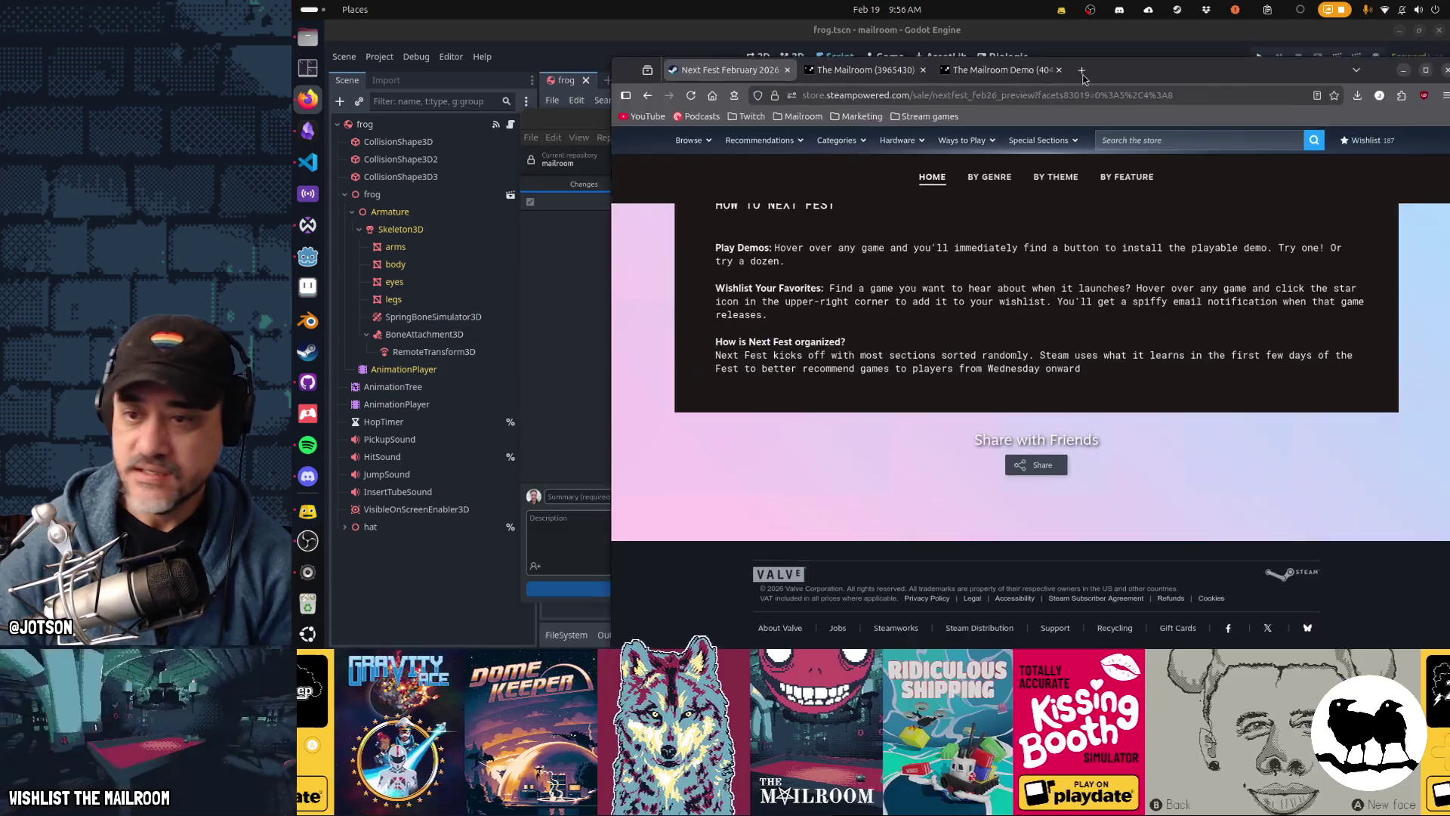
{"action": "double_click", "coordinate": [1011, 40]}
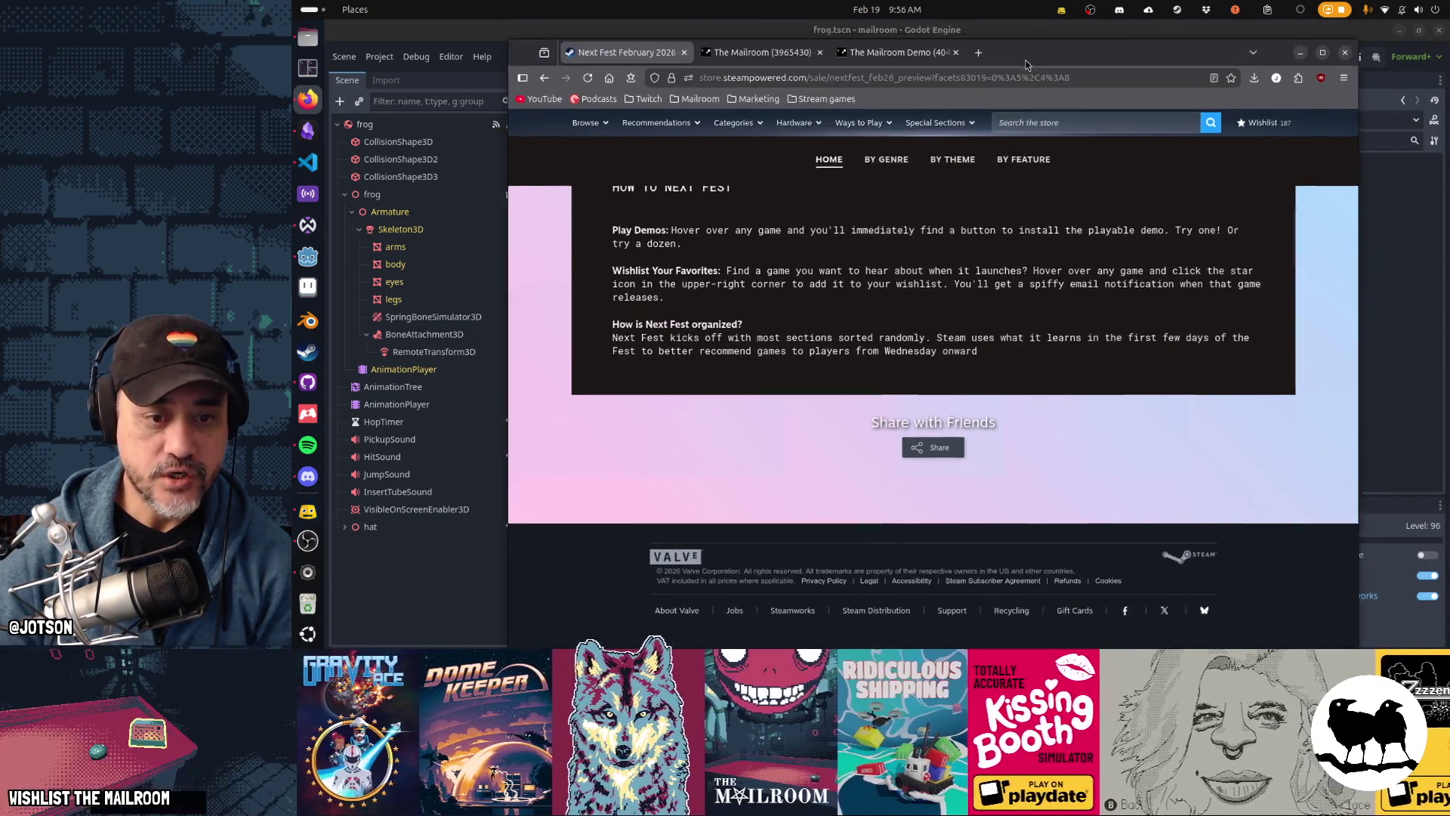
{"action": "scroll", "coordinate": [836, 311], "scroll_direction": "down", "scroll_amount": 8}
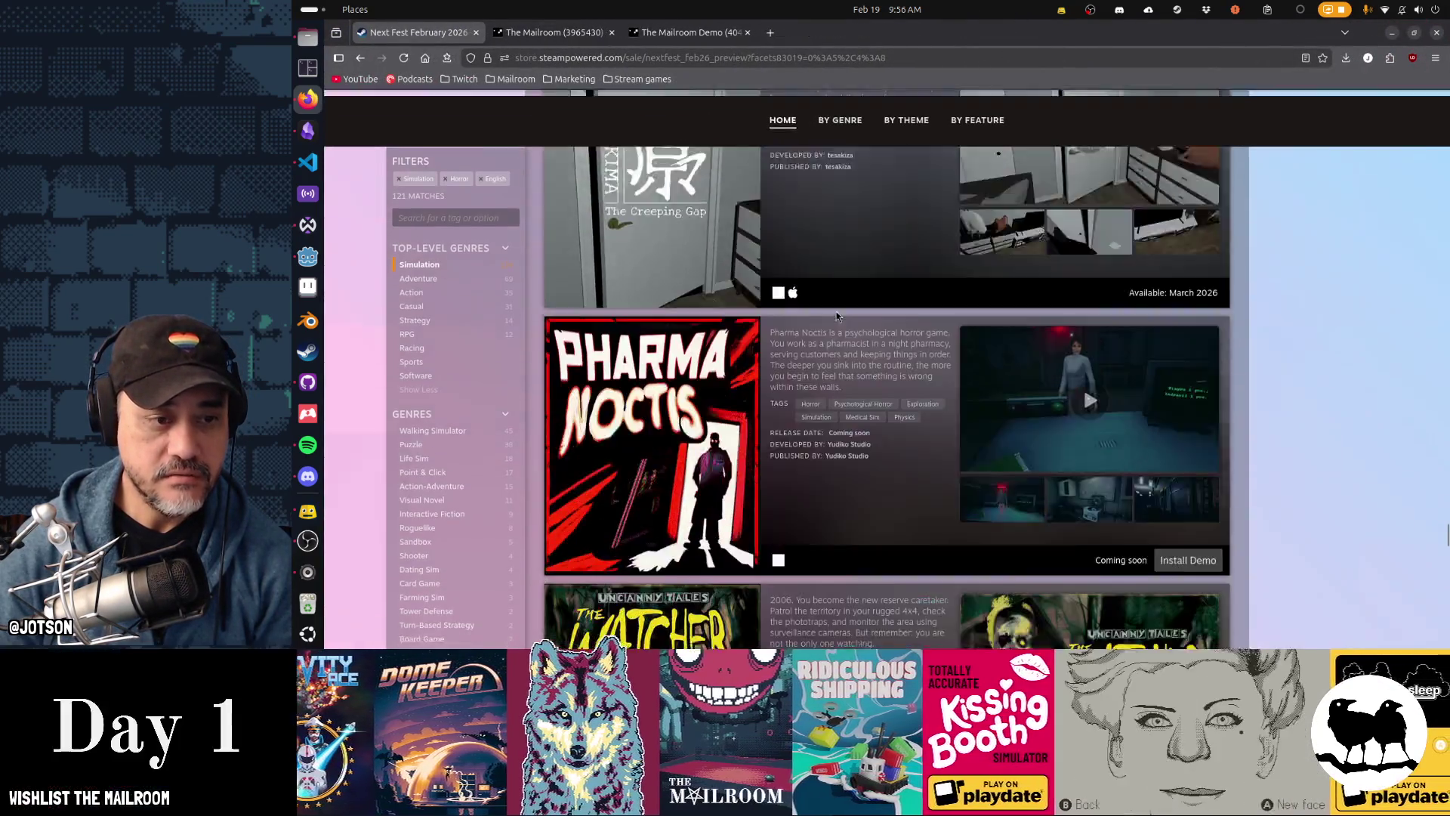
Step: Search the page for 'mailroom' and scroll to The Mailroom's listing
{"action": "type", "text": "mailroom"}
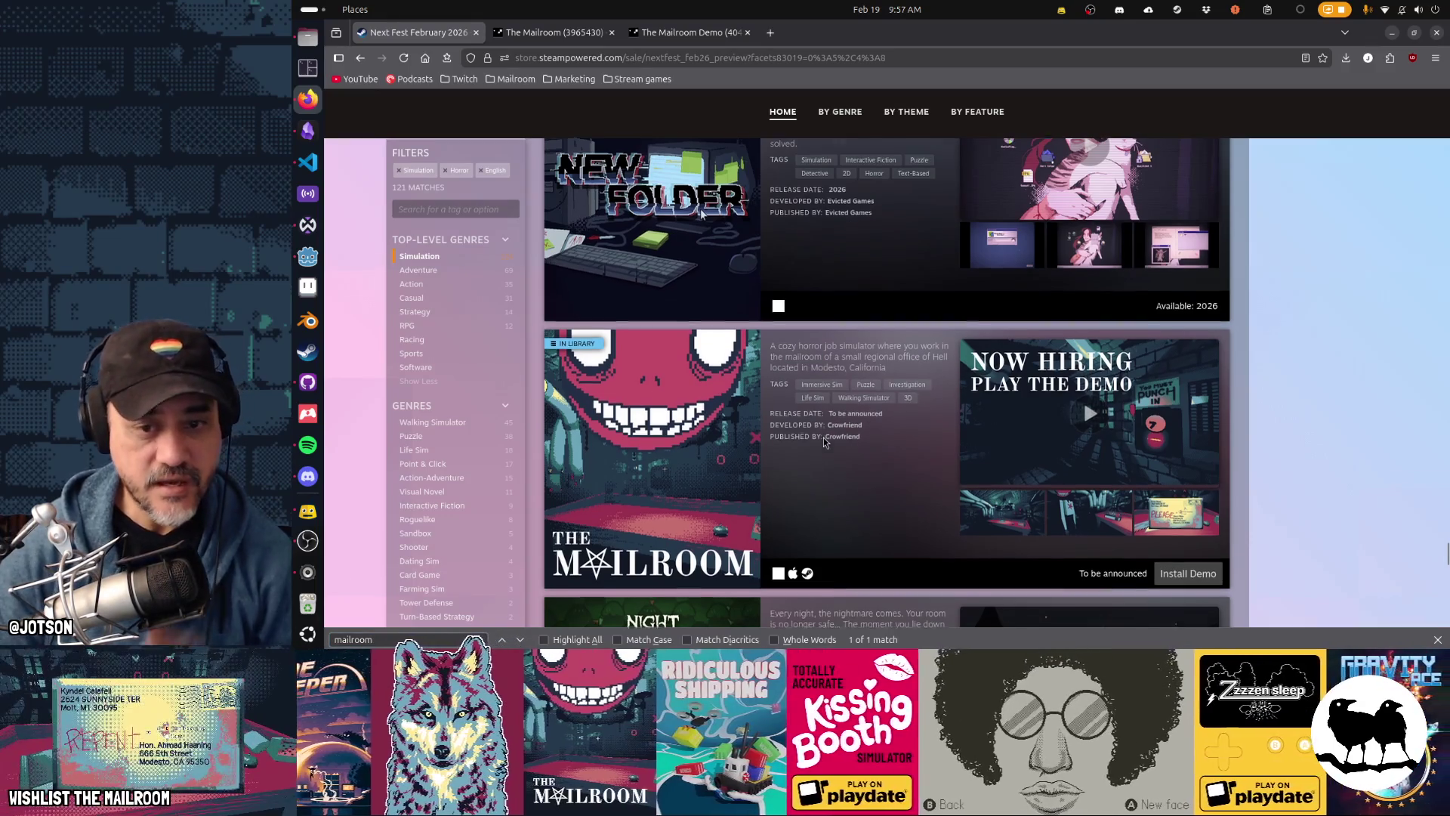
{"action": "scroll", "coordinate": [825, 440], "scroll_direction": "down", "scroll_amount": 1}
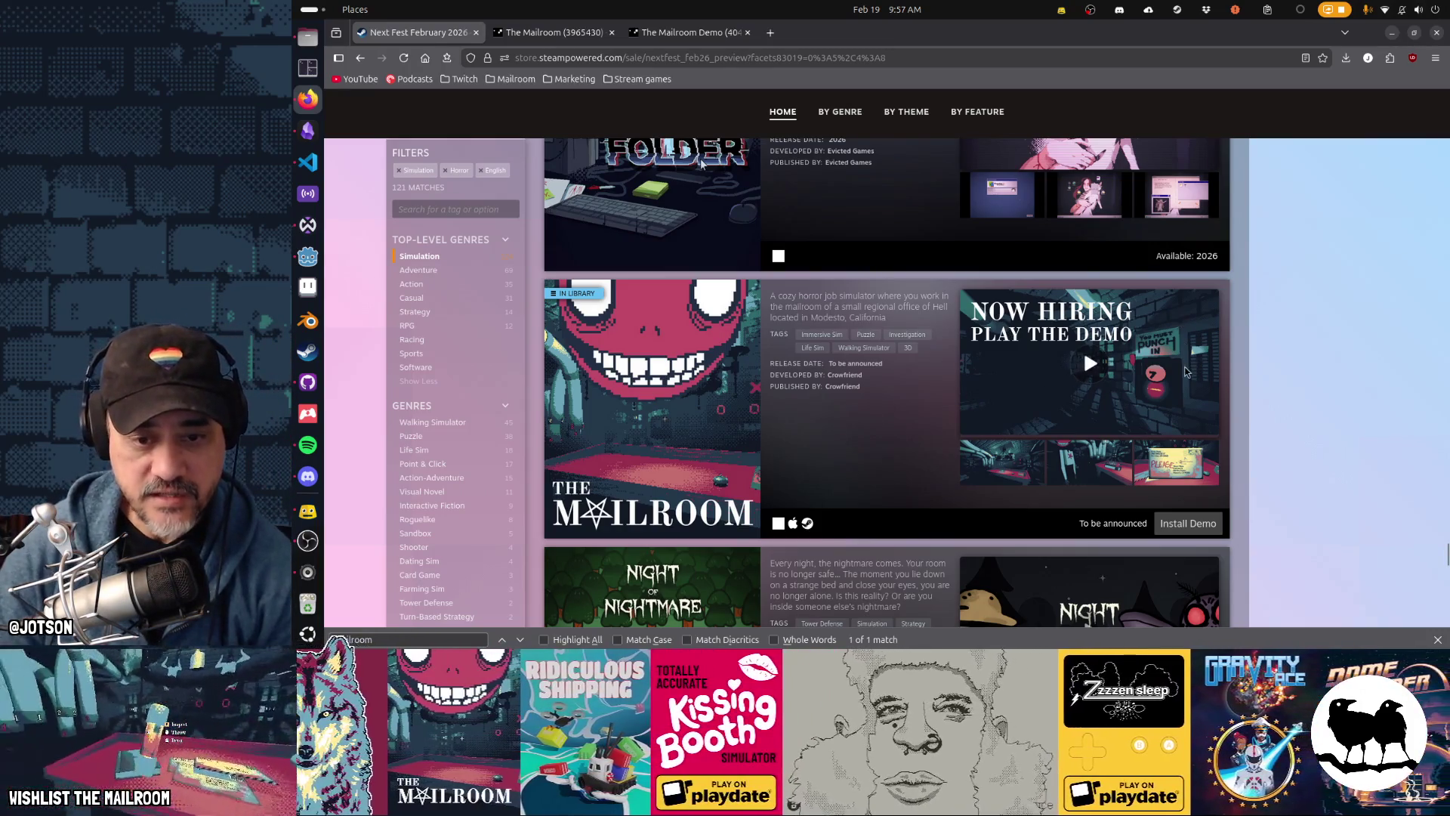
{"action": "mouse_move", "coordinate": [734, 314]}
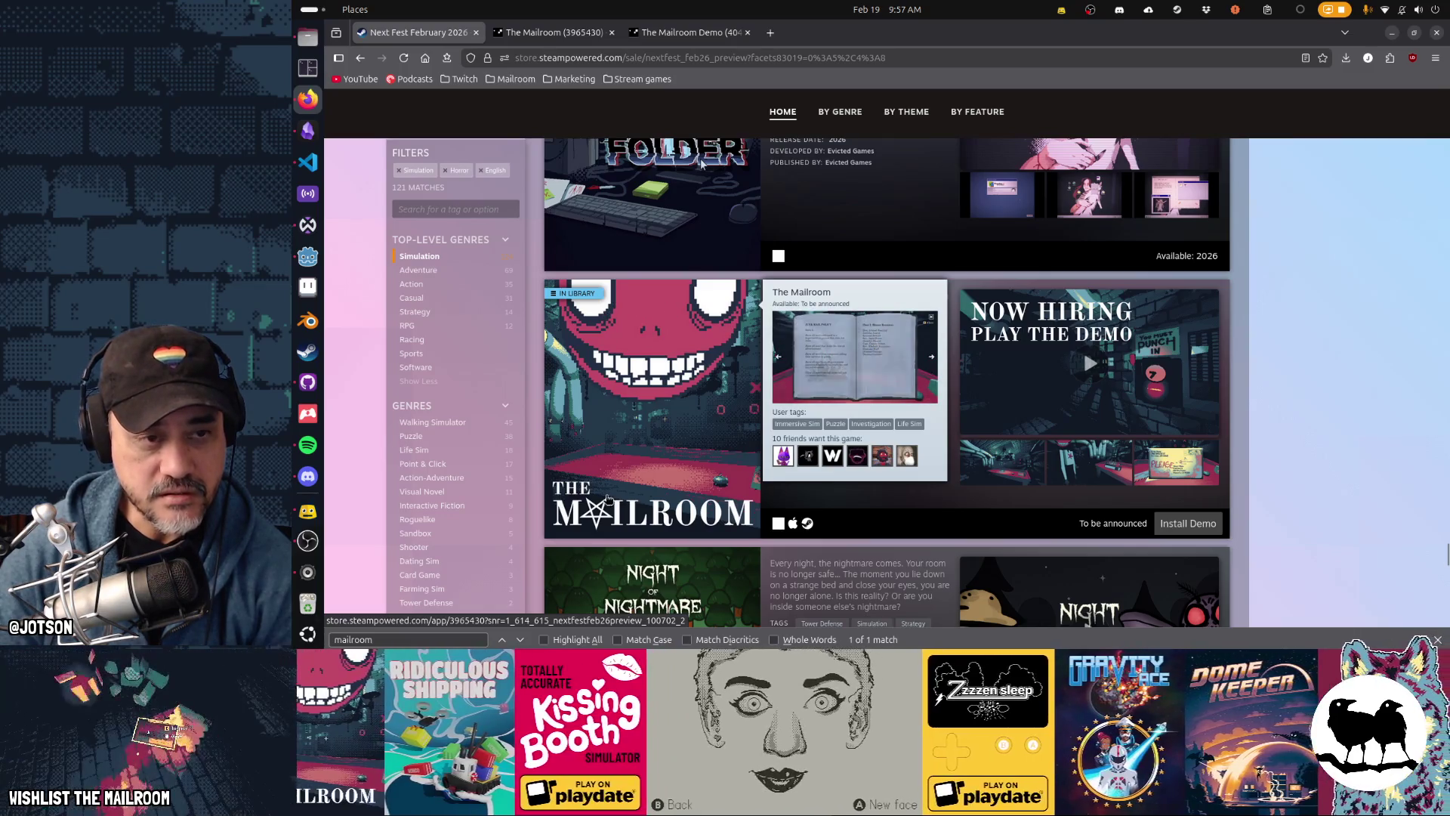
{"action": "scroll", "coordinate": [877, 562], "scroll_direction": "up", "scroll_amount": 2}
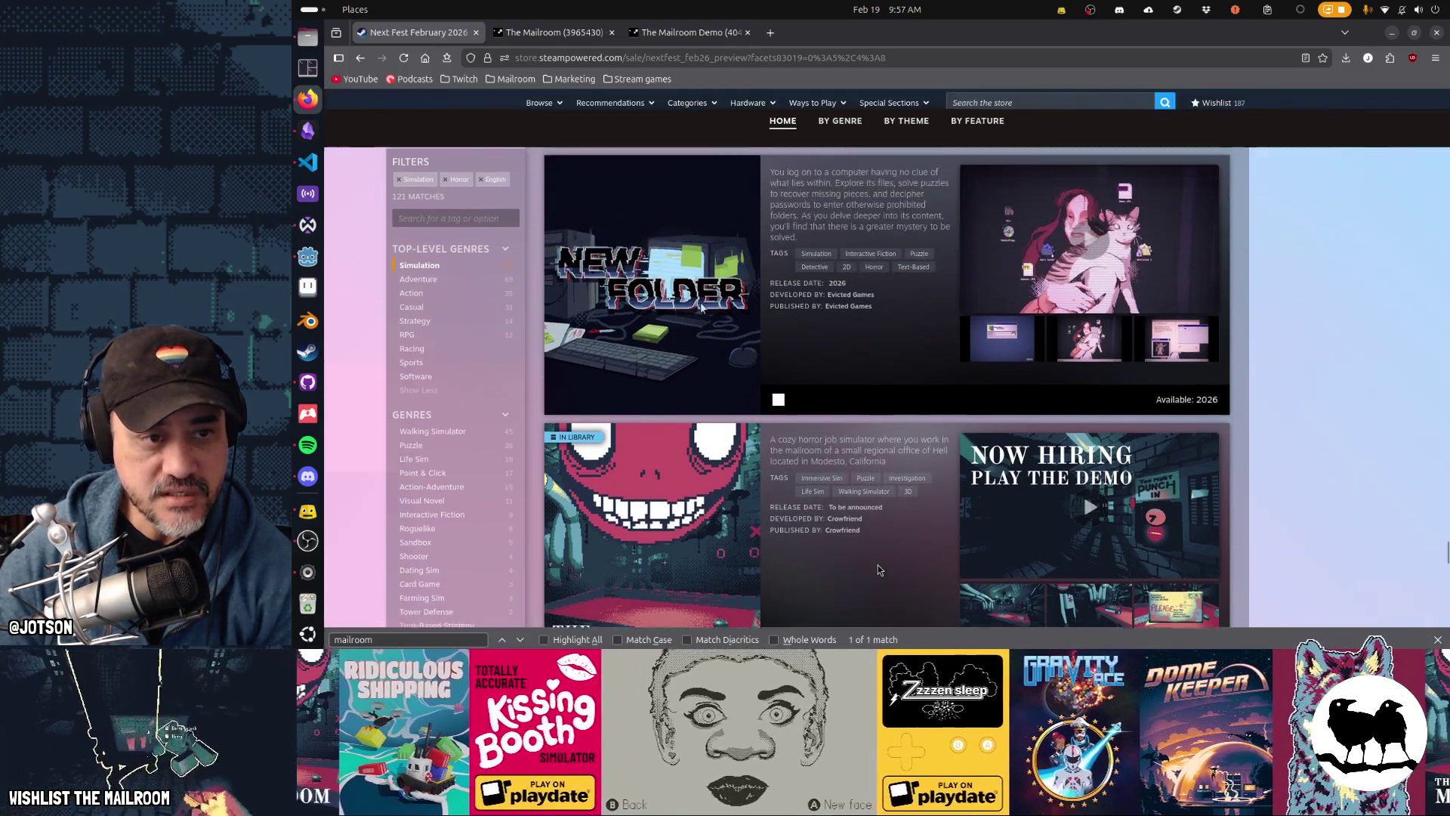
{"action": "mouse_move", "coordinate": [653, 378]}
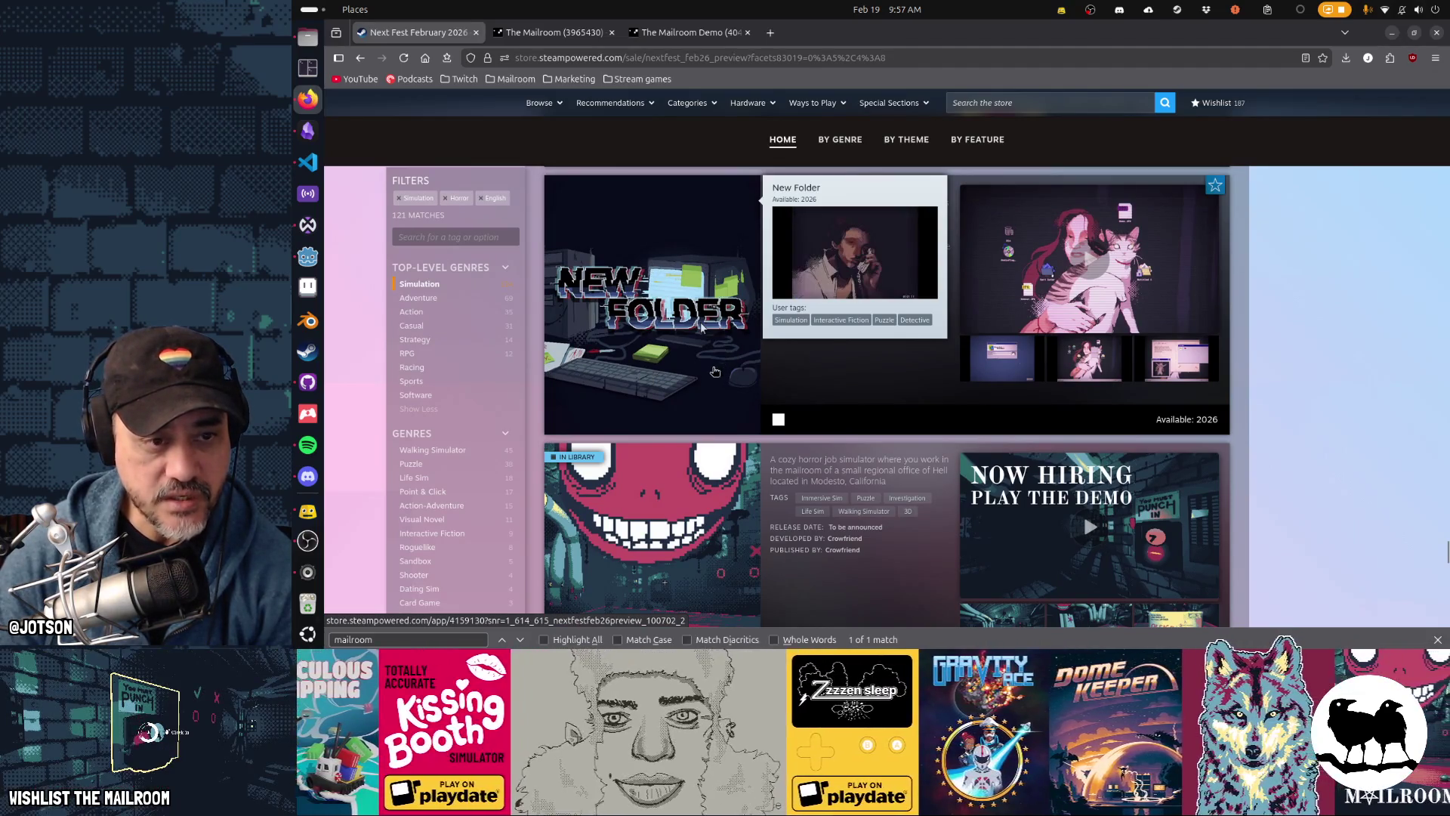
{"action": "scroll", "coordinate": [842, 386], "scroll_direction": "down", "scroll_amount": 5}
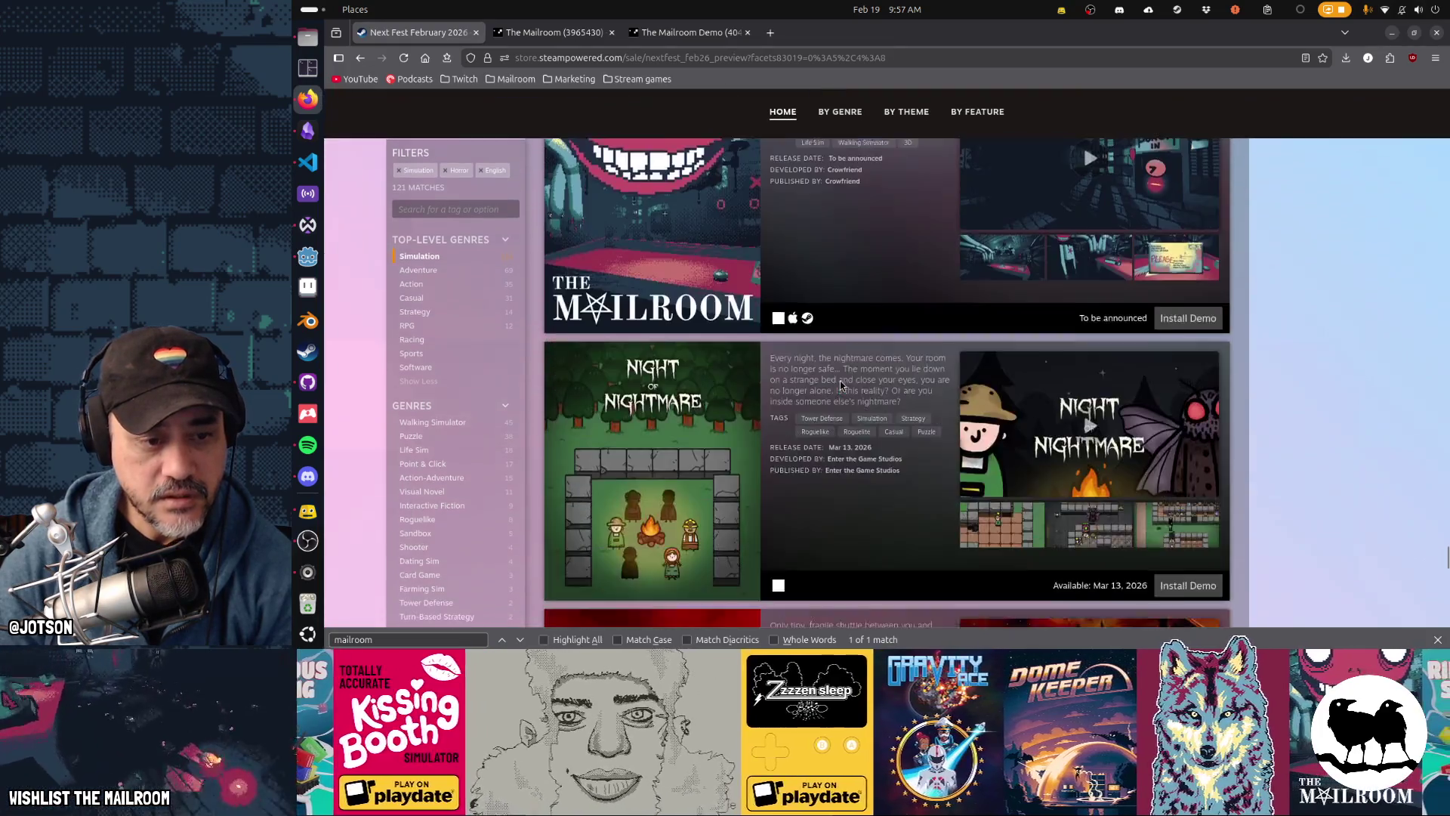
{"action": "scroll", "coordinate": [839, 380], "scroll_direction": "down", "scroll_amount": 1}
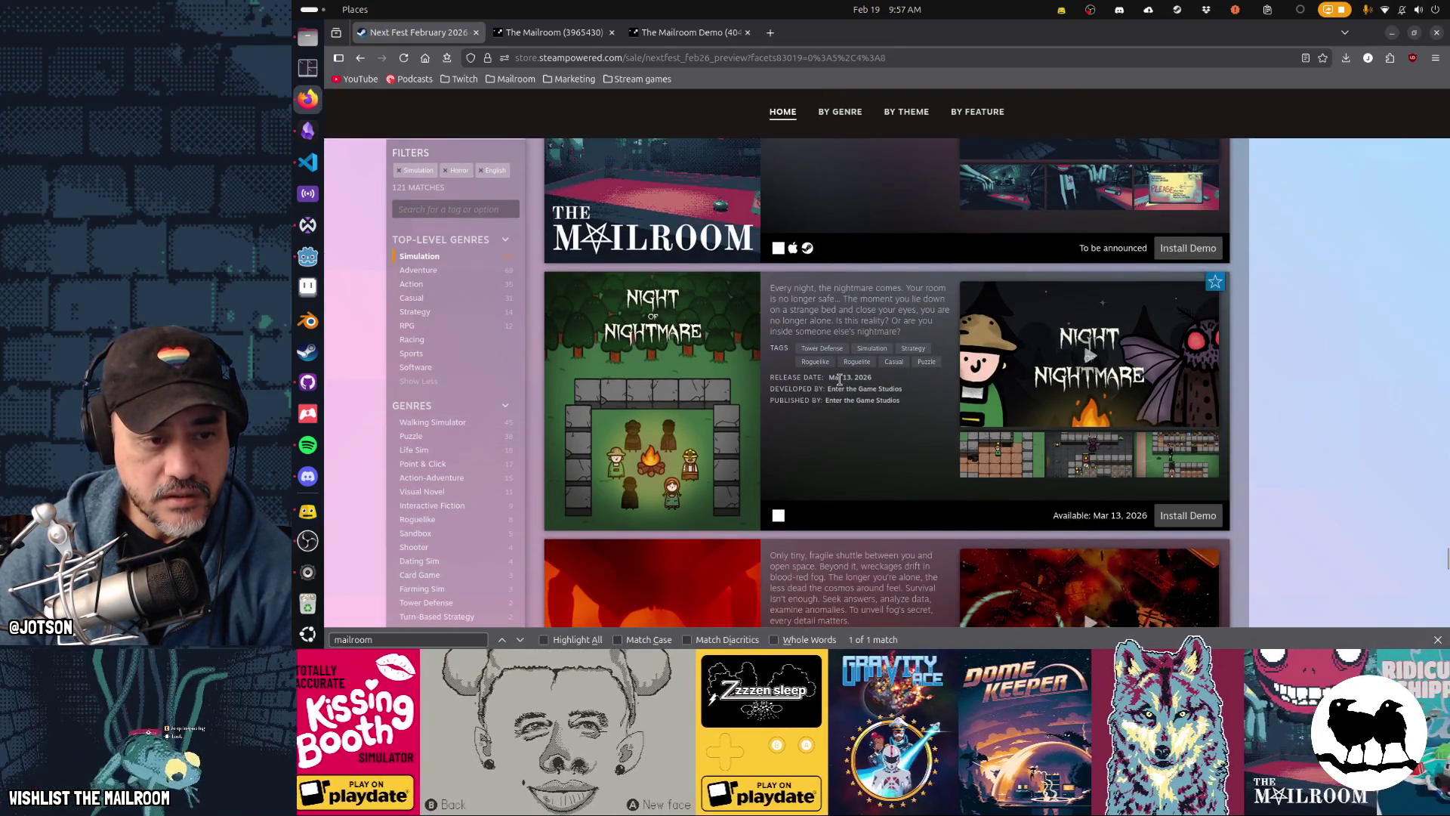
{"action": "mouse_move", "coordinate": [679, 411]}
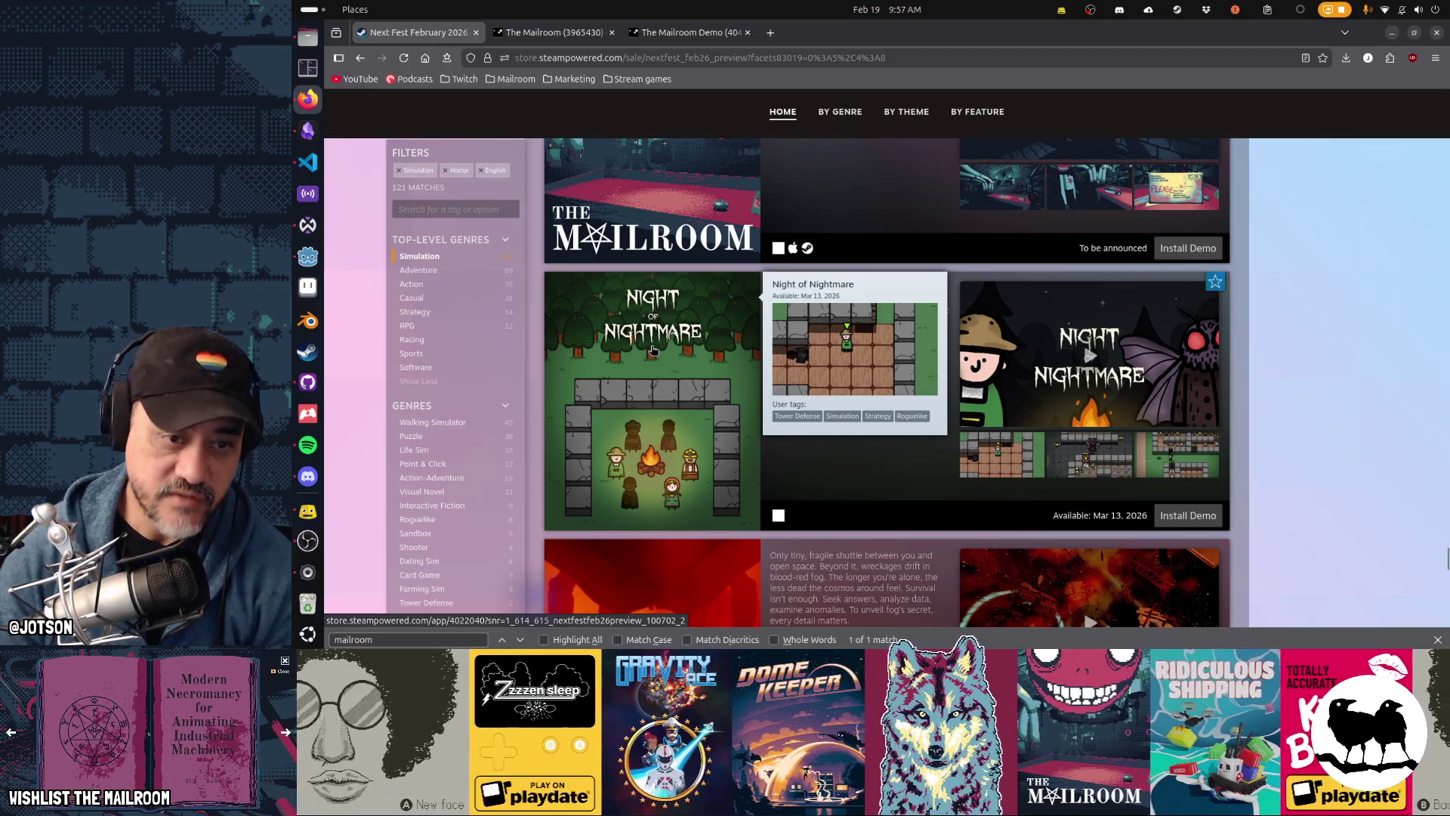
{"action": "scroll", "coordinate": [796, 473], "scroll_direction": "up", "scroll_amount": 3}
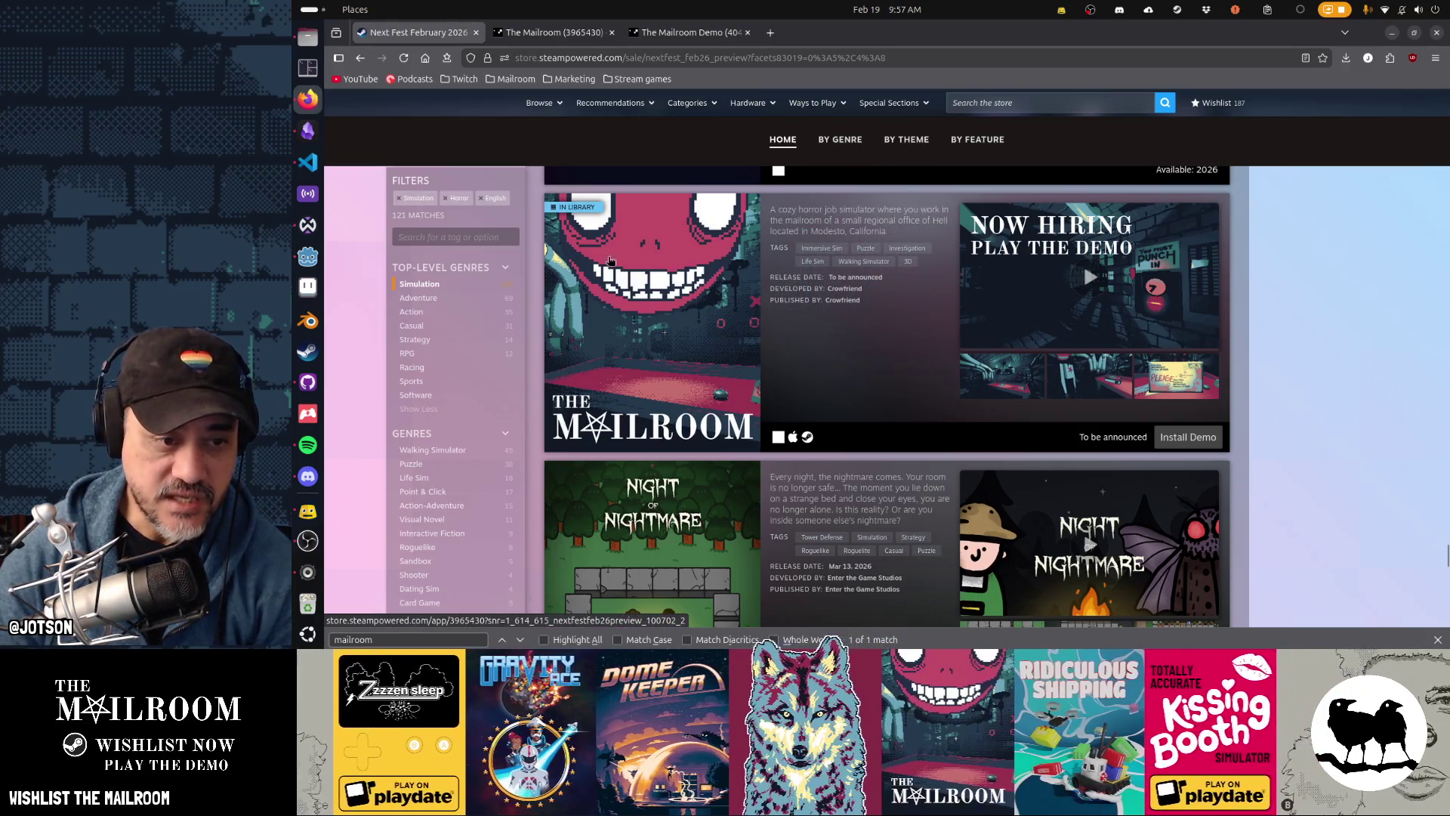
Step: Scroll through the Next Fest game list around The Mailroom's entry
{"action": "scroll", "coordinate": [608, 365], "scroll_direction": "up", "scroll_amount": 3}
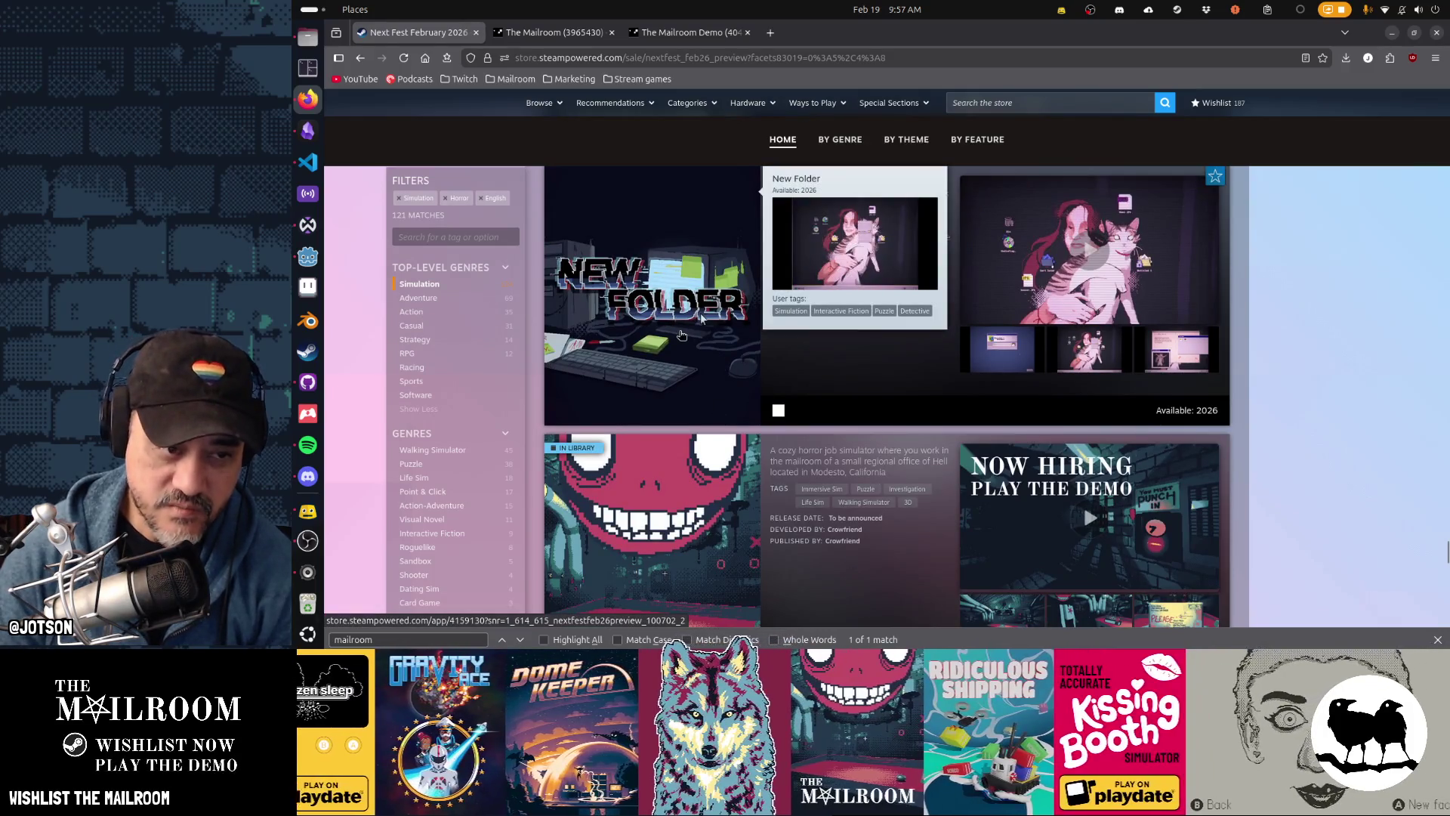
{"action": "scroll", "coordinate": [699, 332], "scroll_direction": "down", "scroll_amount": 3}
{"action": "scroll", "coordinate": [698, 349], "scroll_direction": "down", "scroll_amount": 3}
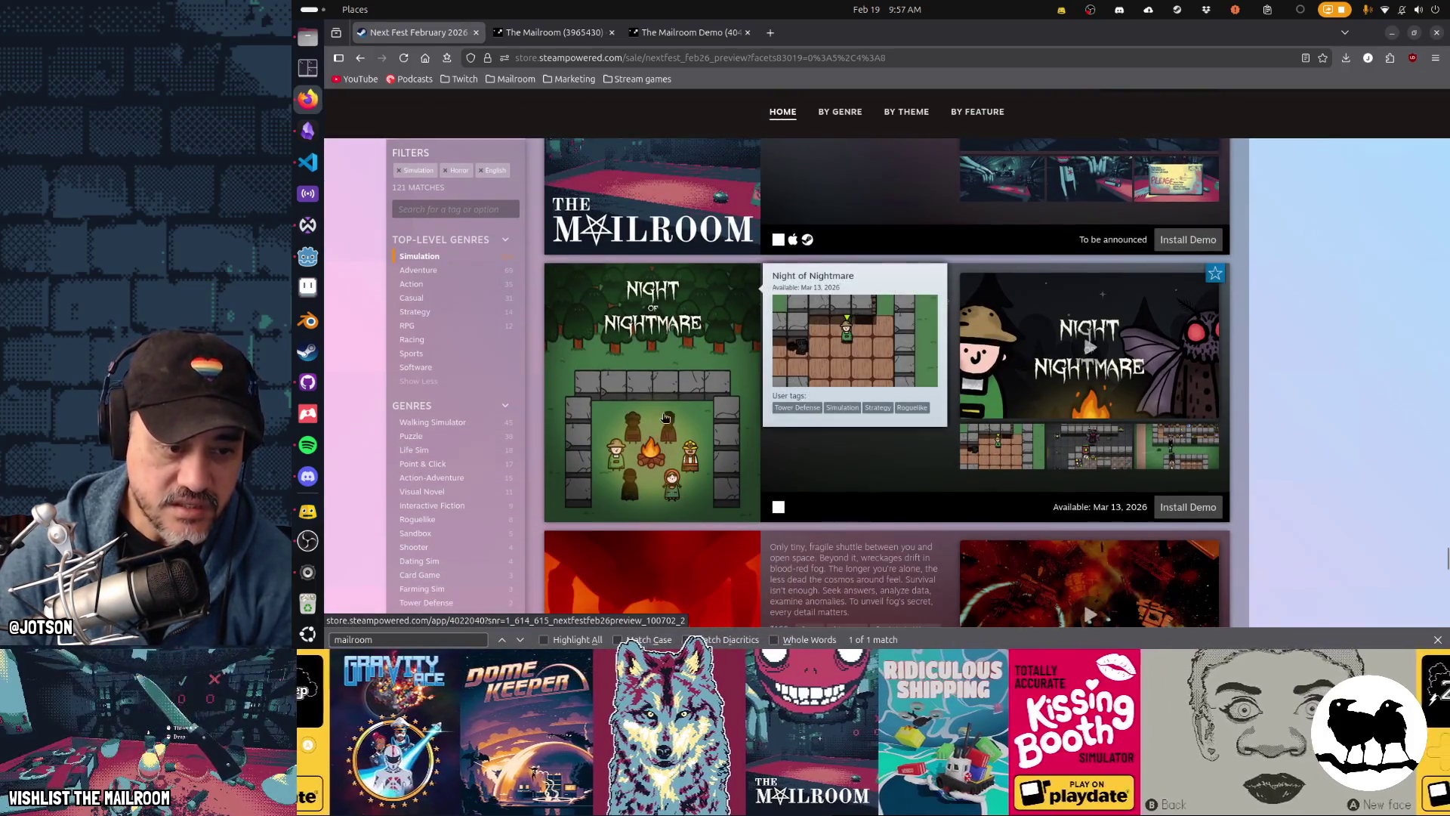
{"action": "scroll", "coordinate": [669, 406], "scroll_direction": "down", "scroll_amount": 3}
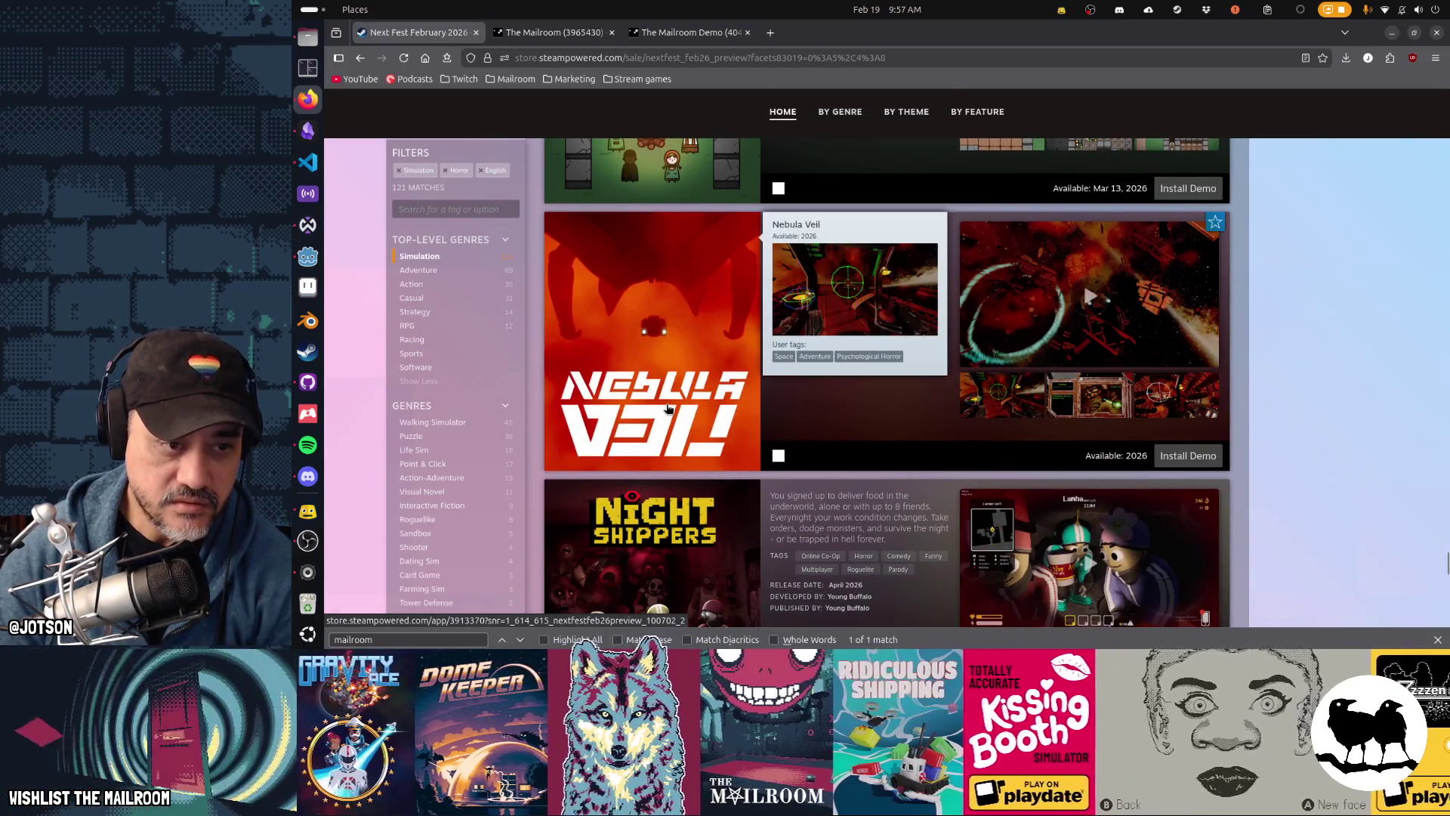
{"action": "scroll", "coordinate": [665, 390], "scroll_direction": "down", "scroll_amount": 3}
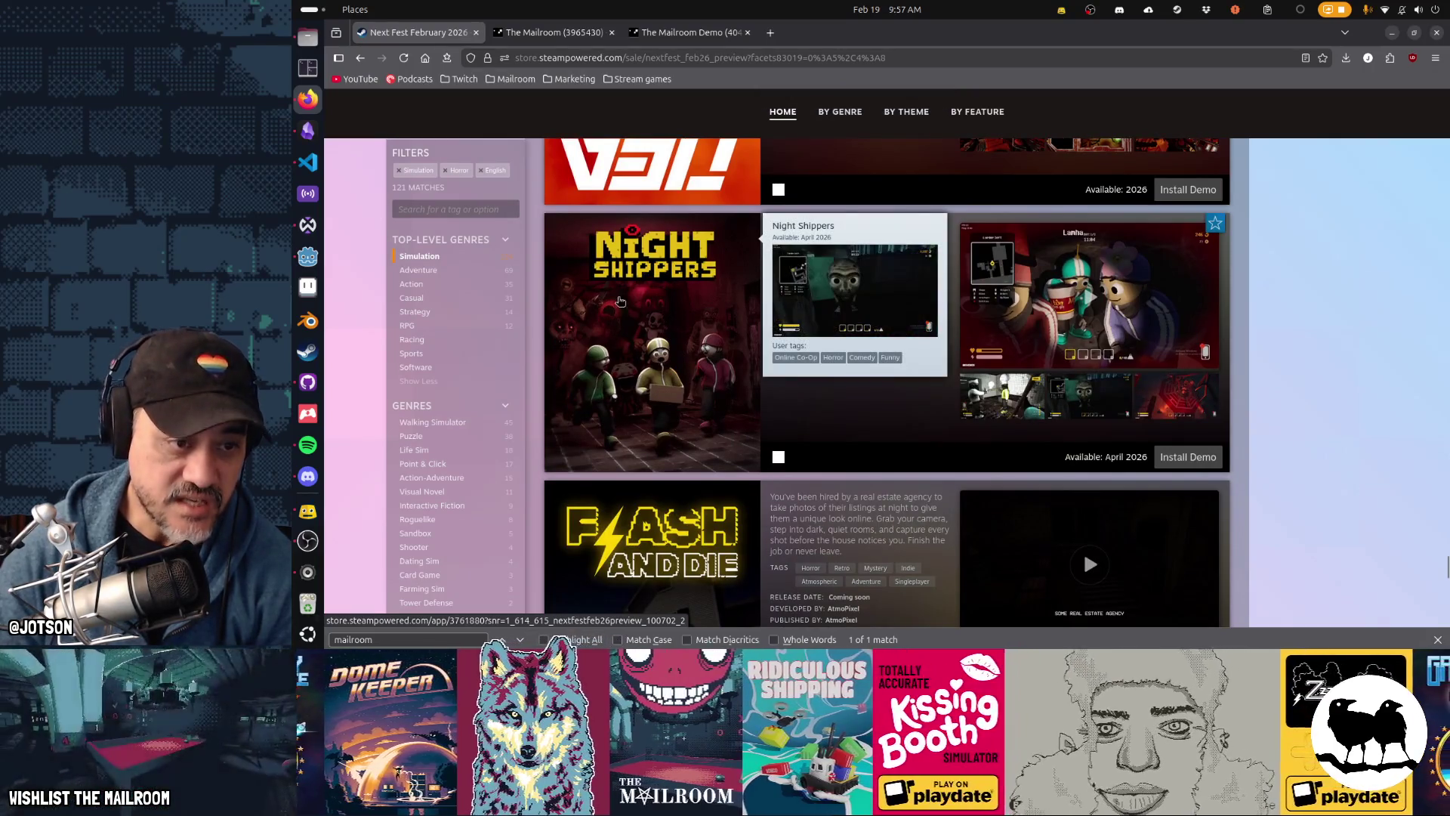
{"action": "scroll", "coordinate": [700, 351], "scroll_direction": "down", "scroll_amount": 3}
{"action": "mouse_move", "coordinate": [699, 351]}
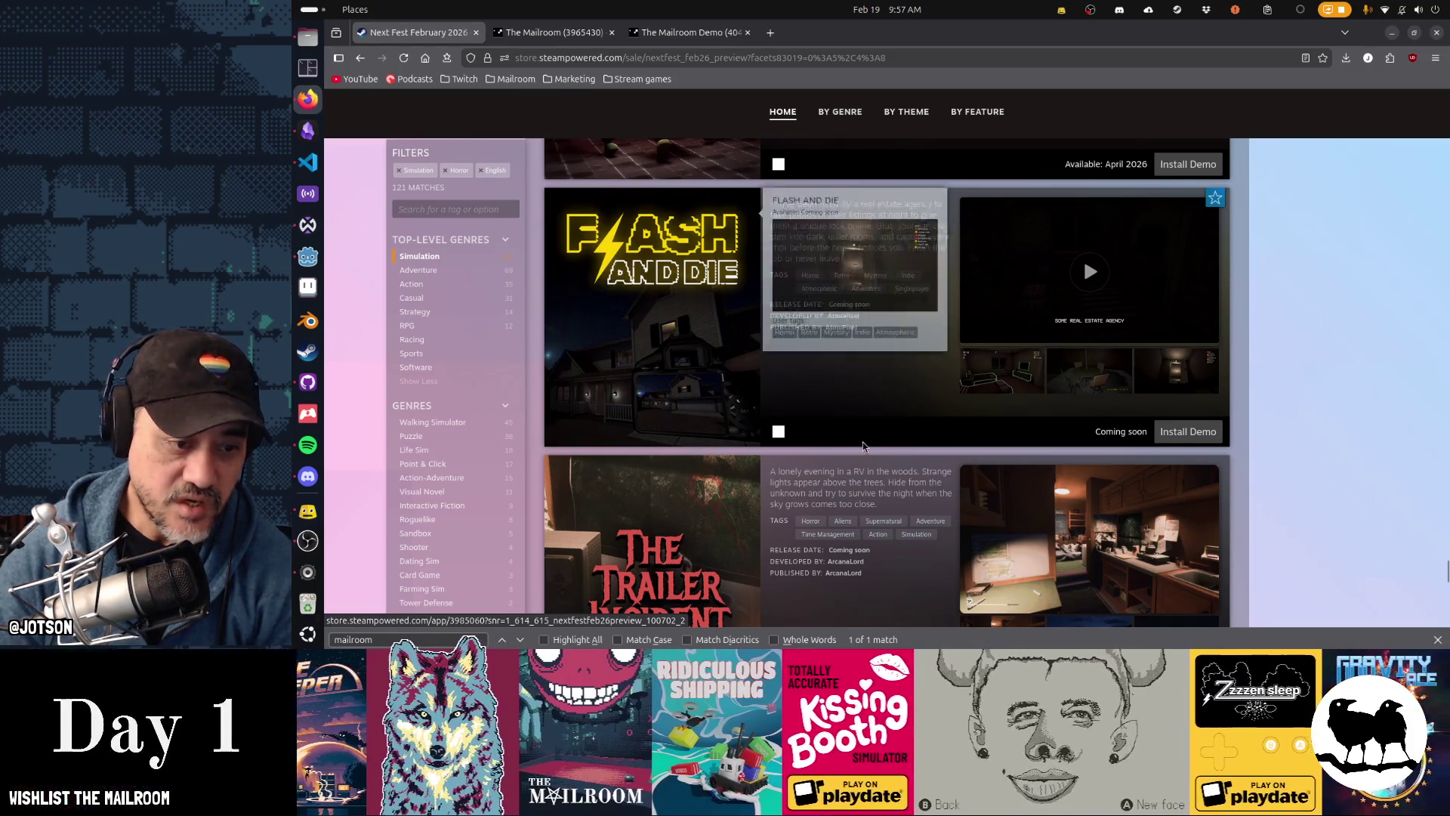
{"action": "scroll", "coordinate": [864, 447], "scroll_direction": "down", "scroll_amount": 3}
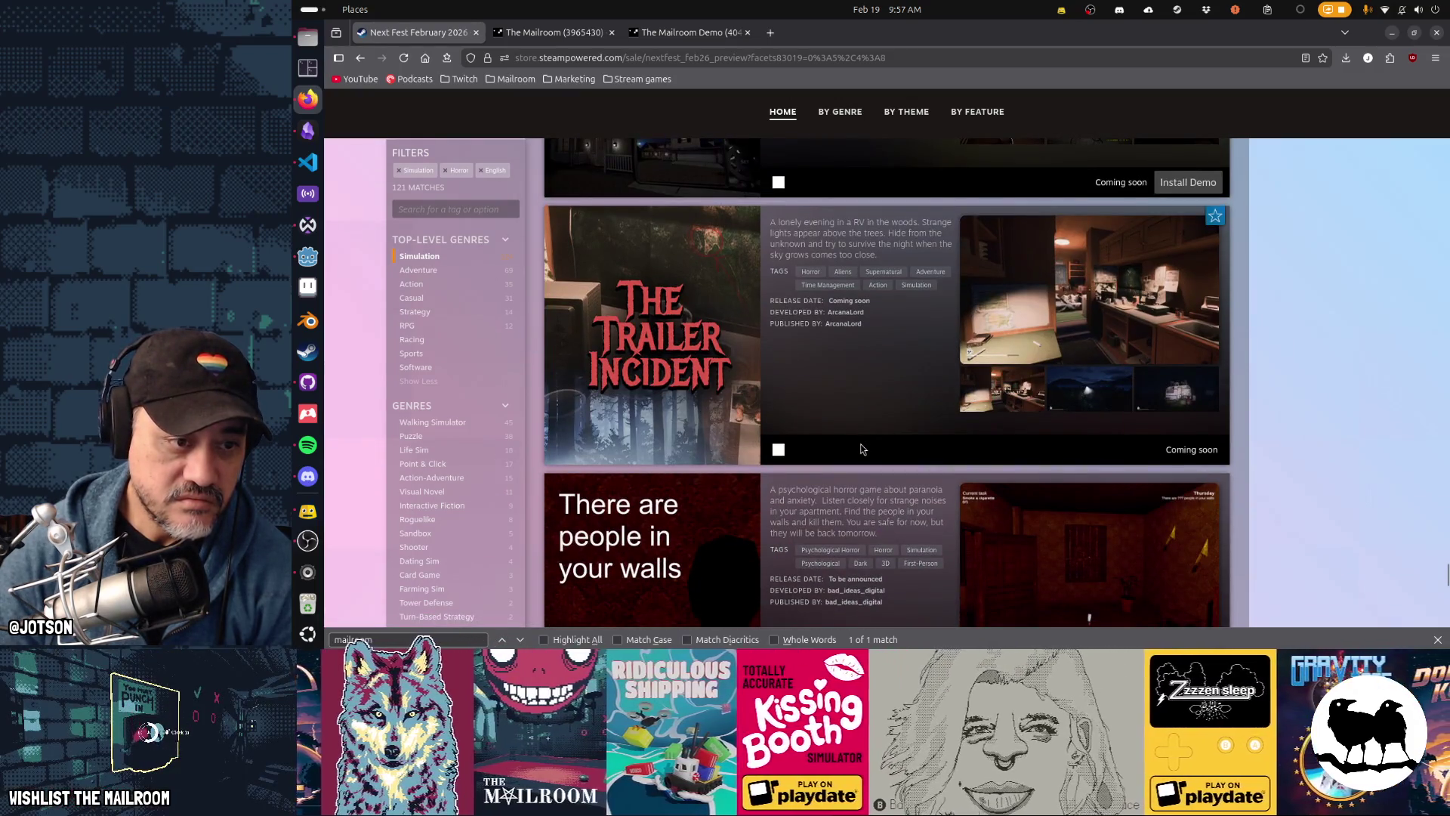
{"action": "scroll", "coordinate": [832, 447], "scroll_direction": "up", "scroll_amount": 1}
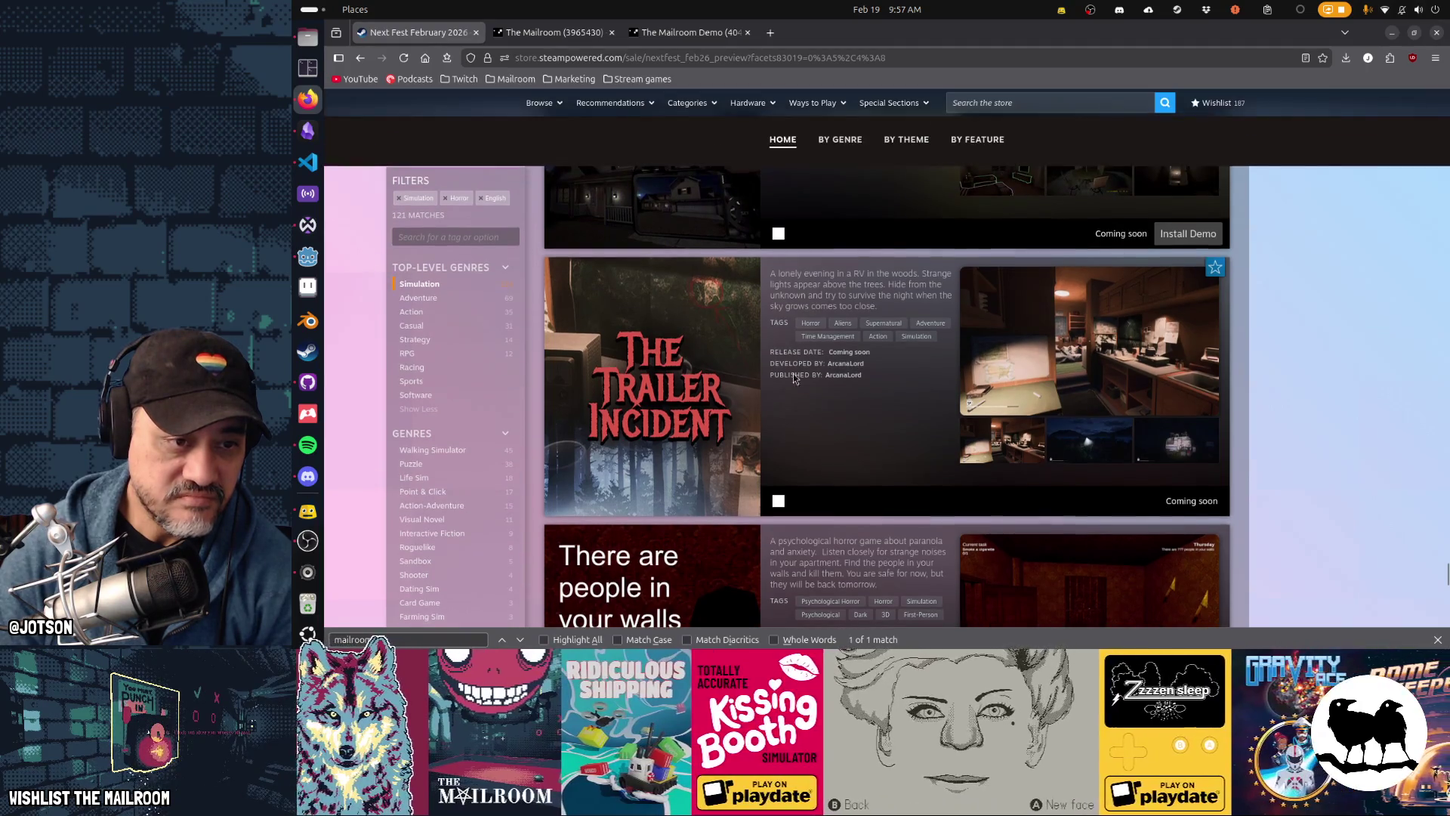
{"action": "scroll", "coordinate": [926, 396], "scroll_direction": "down", "scroll_amount": 1}
{"action": "scroll", "coordinate": [923, 394], "scroll_direction": "down", "scroll_amount": 3}
{"action": "scroll", "coordinate": [921, 392], "scroll_direction": "up", "scroll_amount": 3}
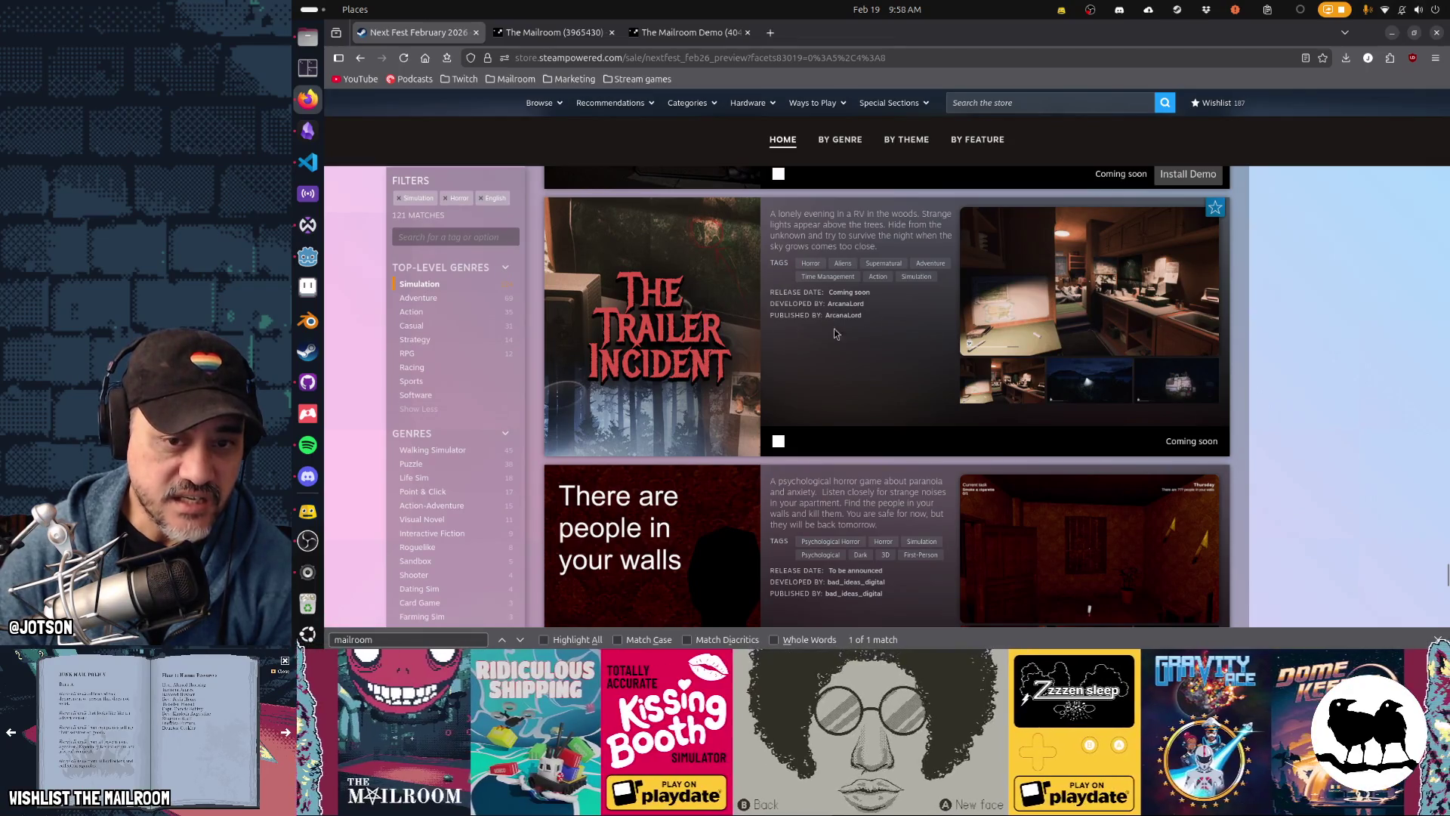
{"action": "scroll", "coordinate": [781, 393], "scroll_direction": "down", "scroll_amount": 3}
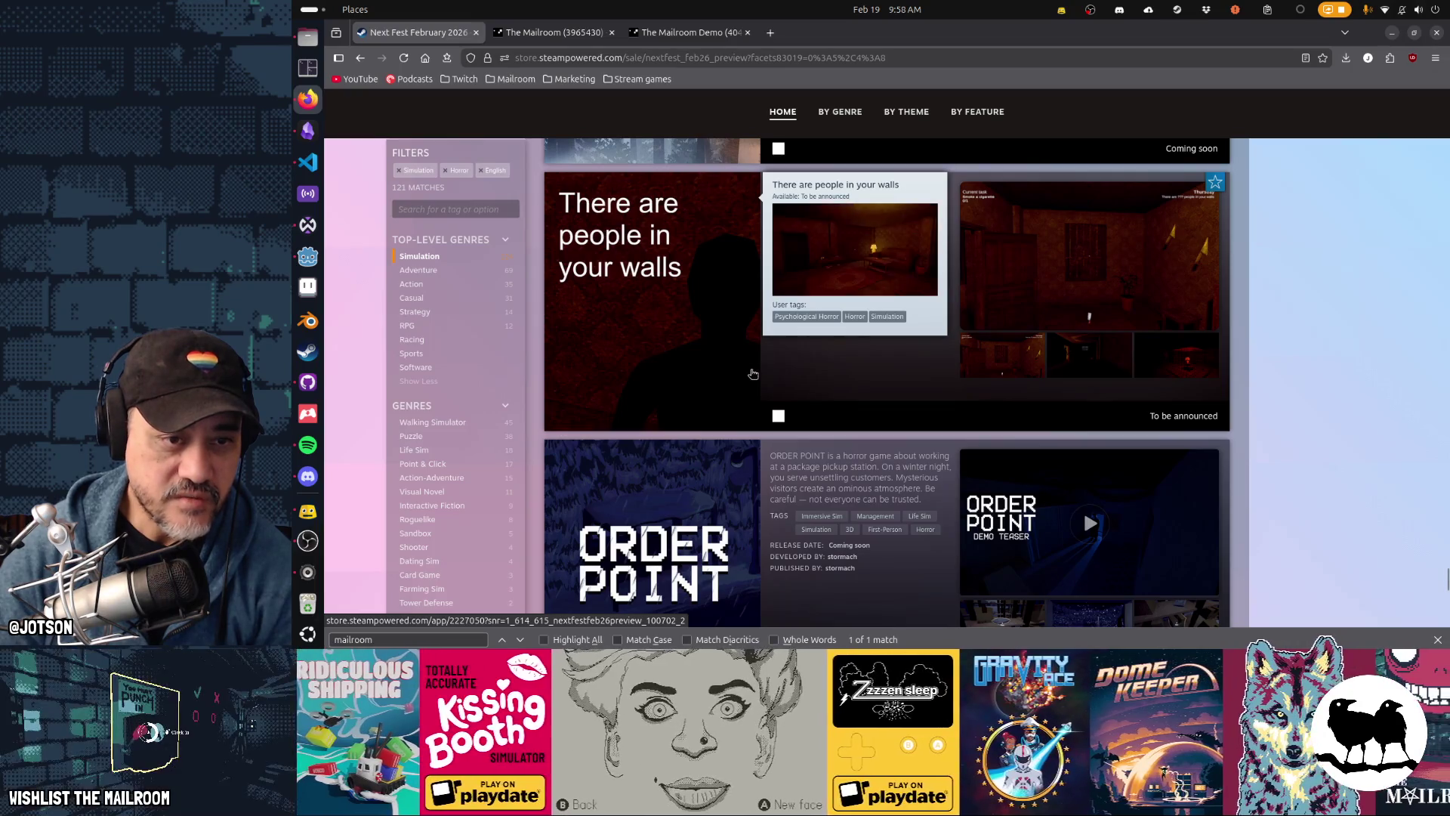
{"action": "scroll", "coordinate": [878, 379], "scroll_direction": "down", "scroll_amount": 5}
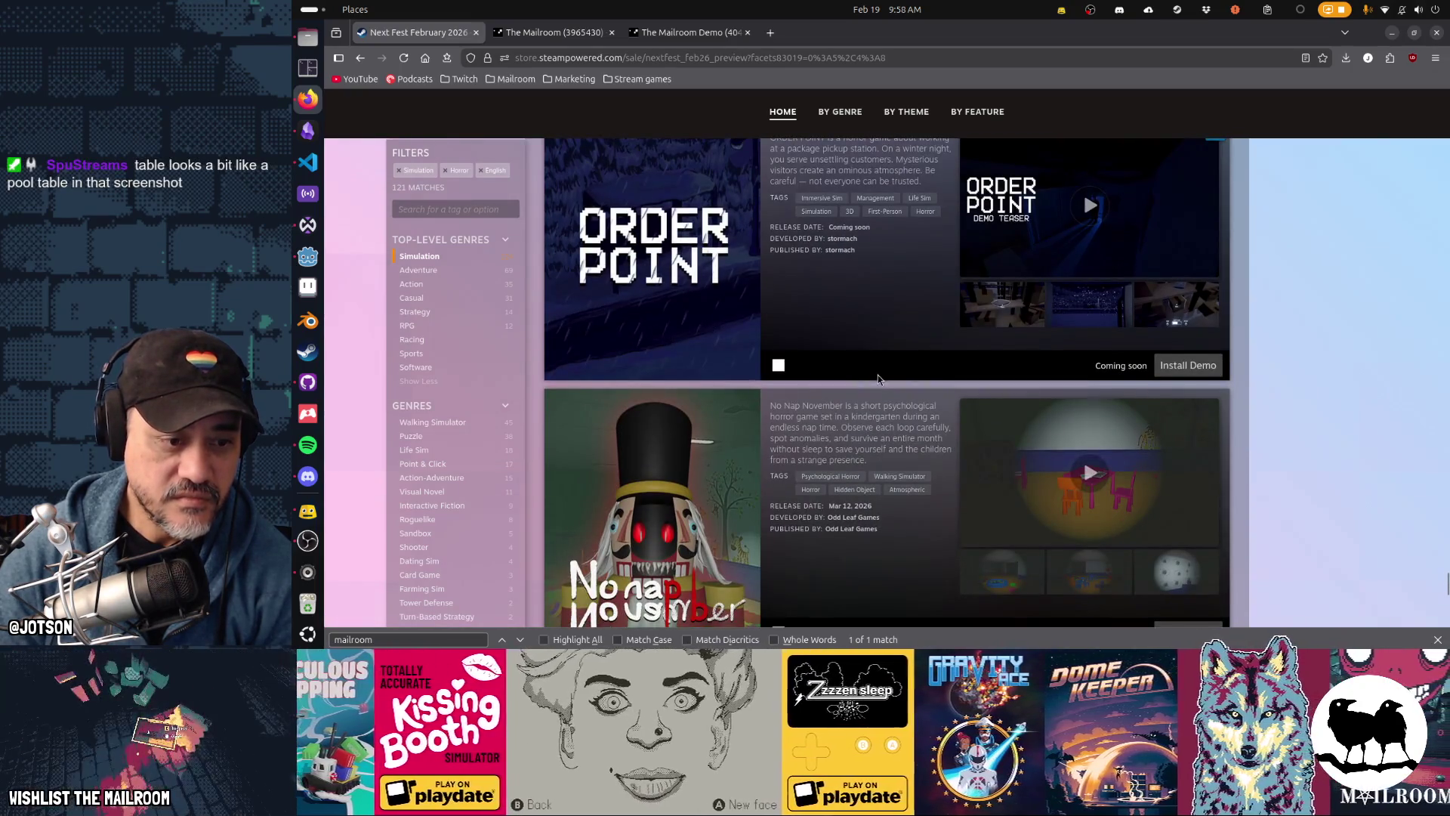
{"action": "scroll", "coordinate": [878, 378], "scroll_direction": "down", "scroll_amount": 7}
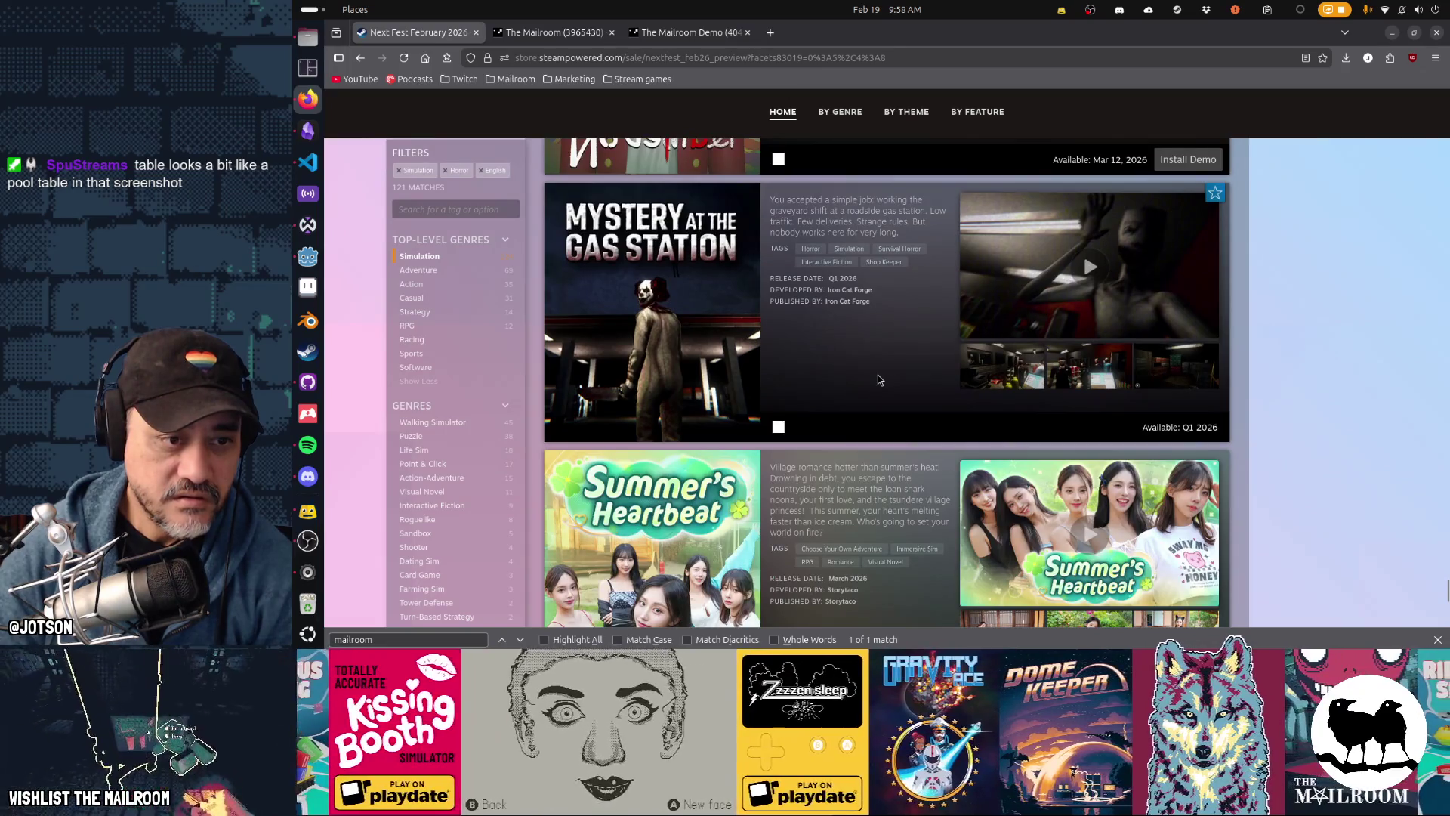
{"action": "mouse_move", "coordinate": [590, 328]}
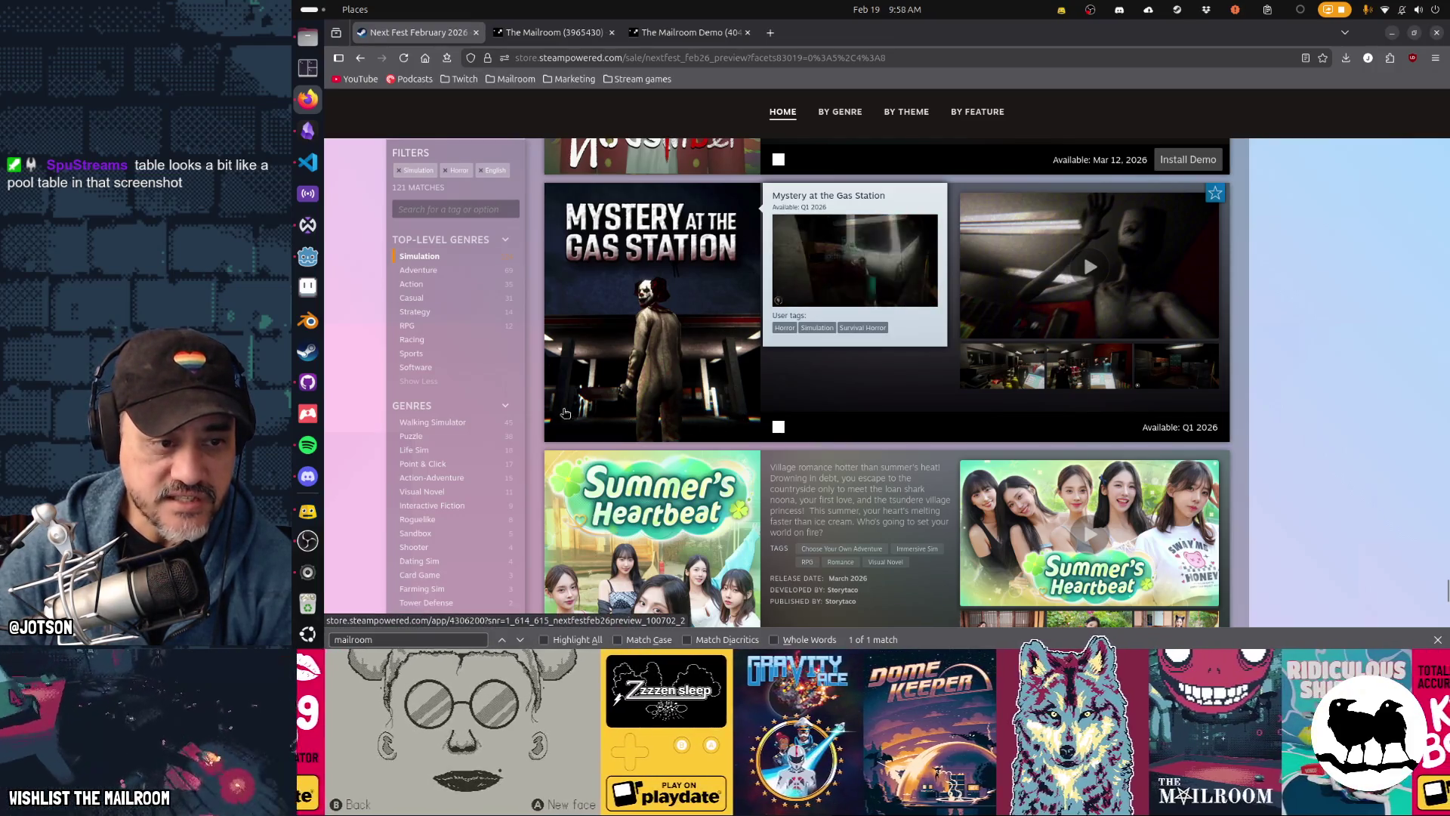
{"action": "scroll", "coordinate": [732, 432], "scroll_direction": "up", "scroll_amount": 15}
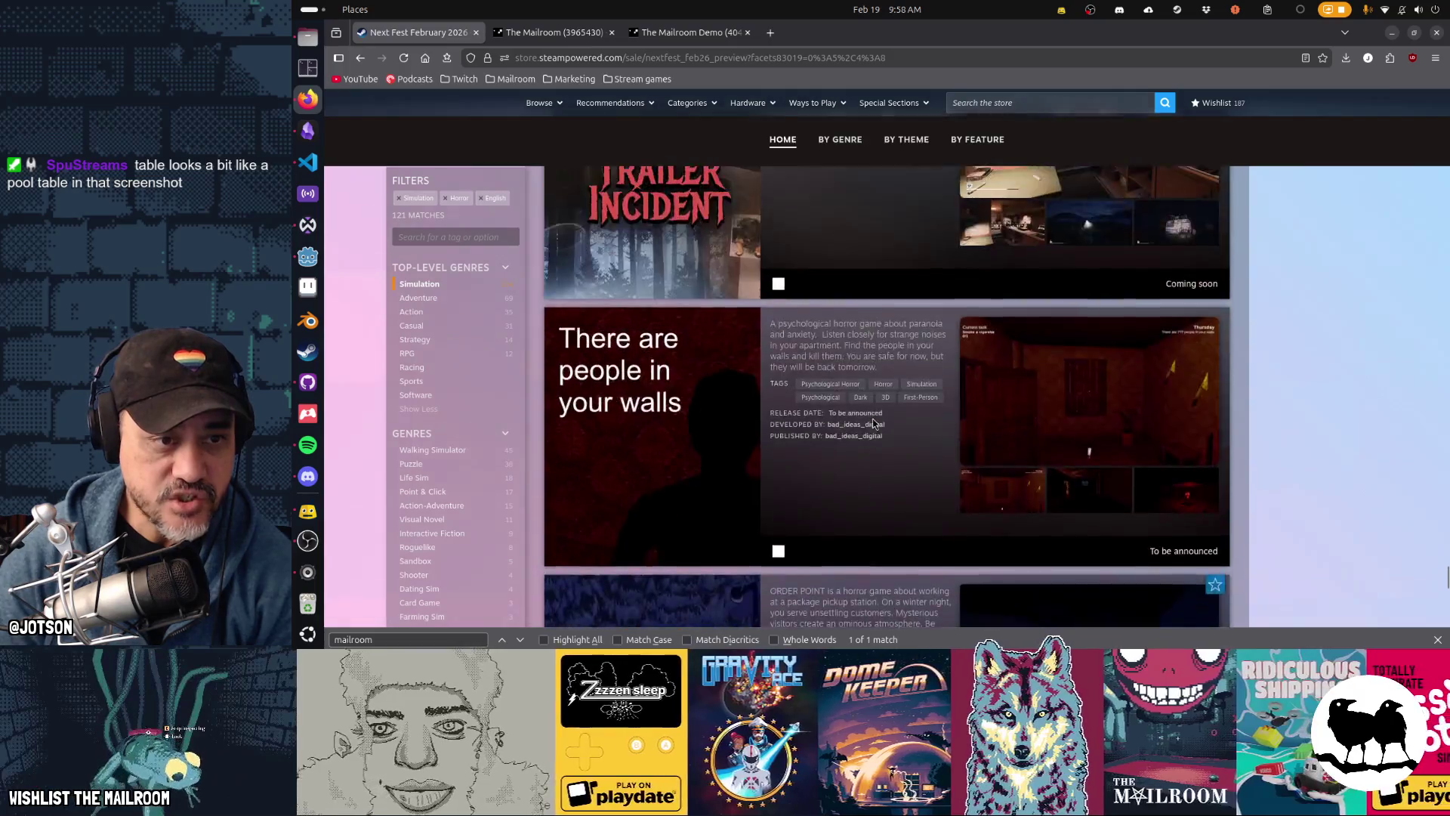
{"action": "scroll", "coordinate": [871, 418], "scroll_direction": "up", "scroll_amount": 10}
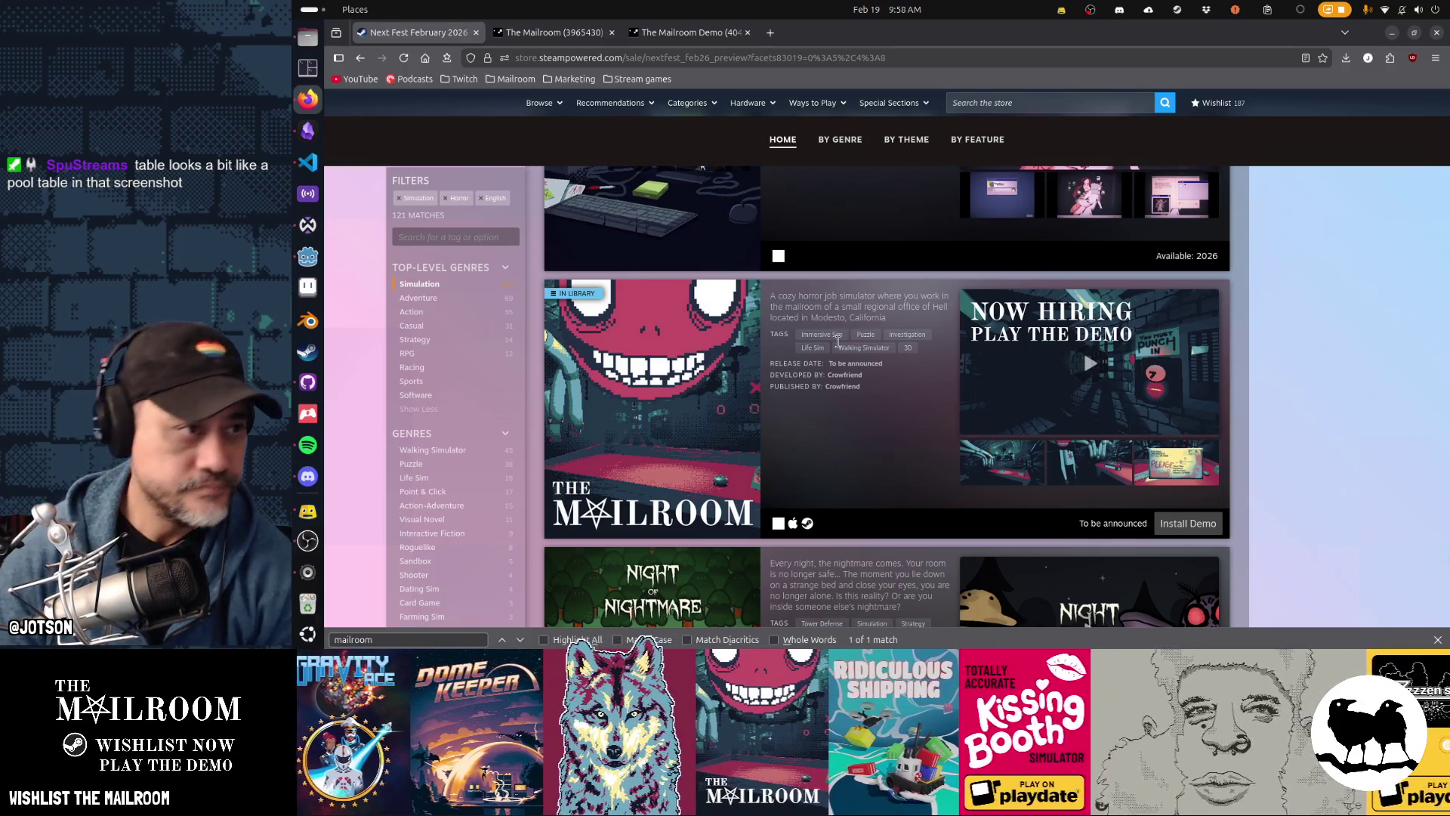
Step: Copy the PNG screenshot from Pictures/Screenshots and close the file manager
{"action": "left_click", "coordinate": [308, 36]}
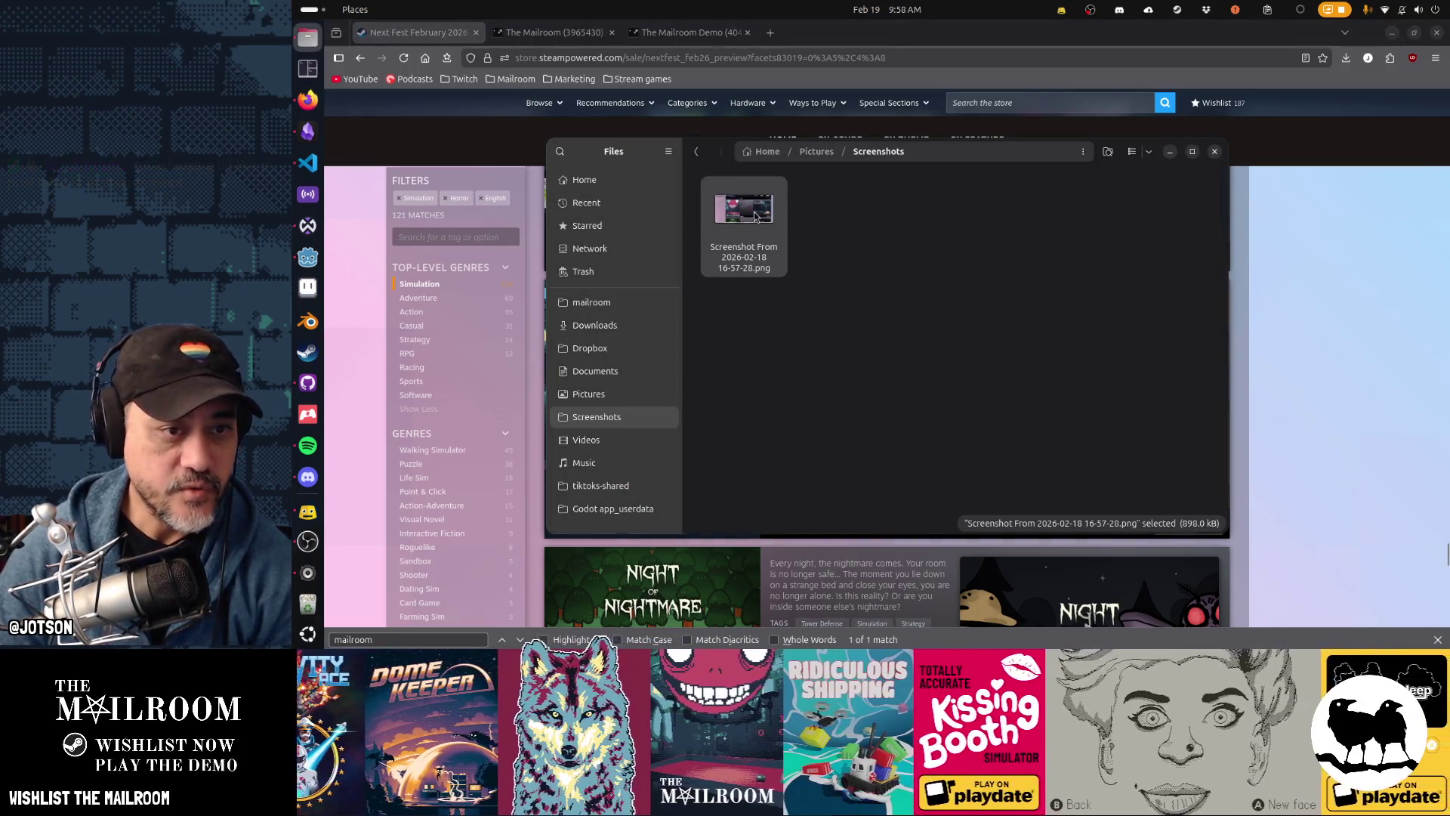
{"action": "right_click", "coordinate": [755, 215]}
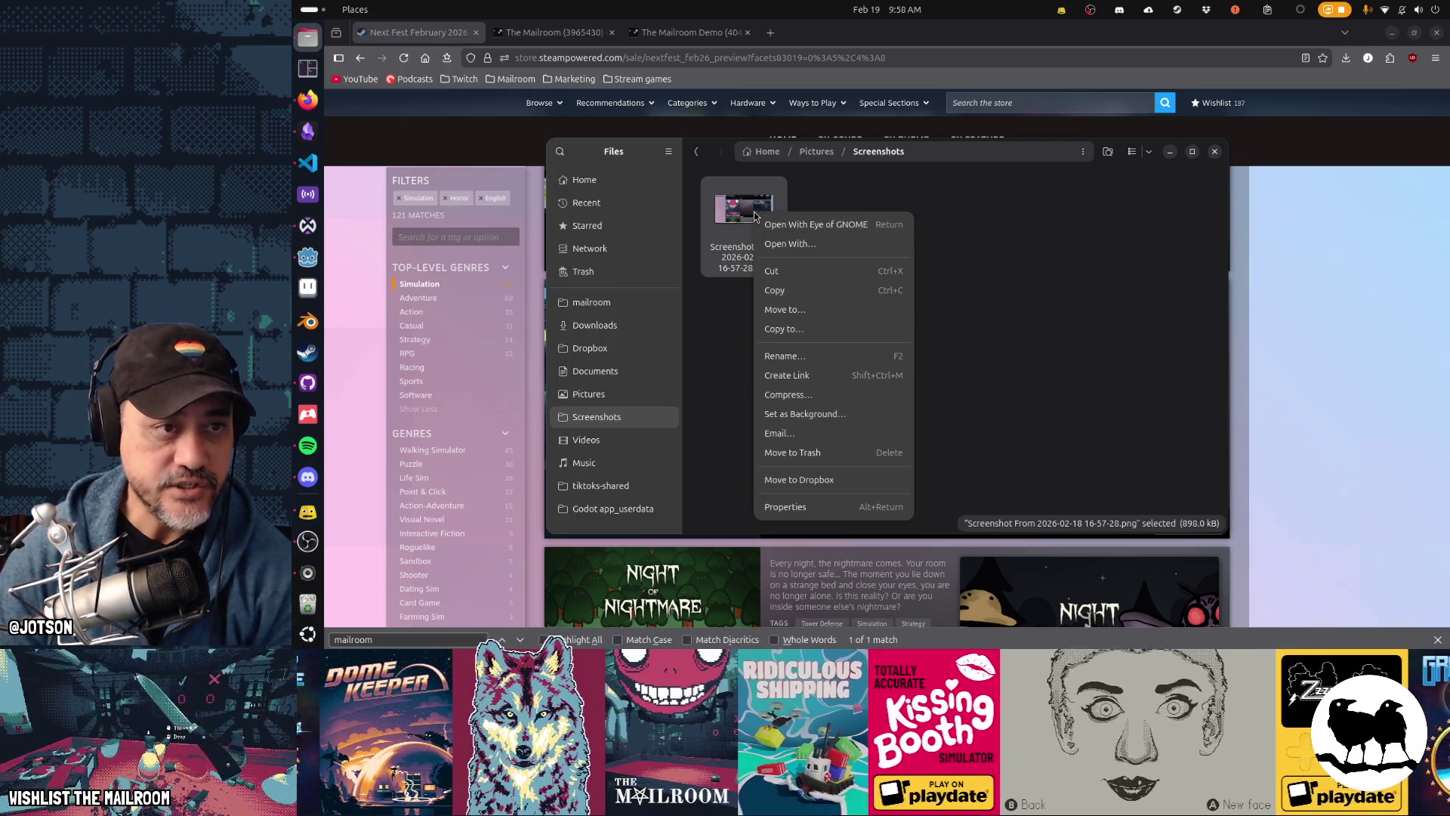
{"action": "left_click", "coordinate": [1019, 223]}
{"action": "key", "text": "ctrl+w"}
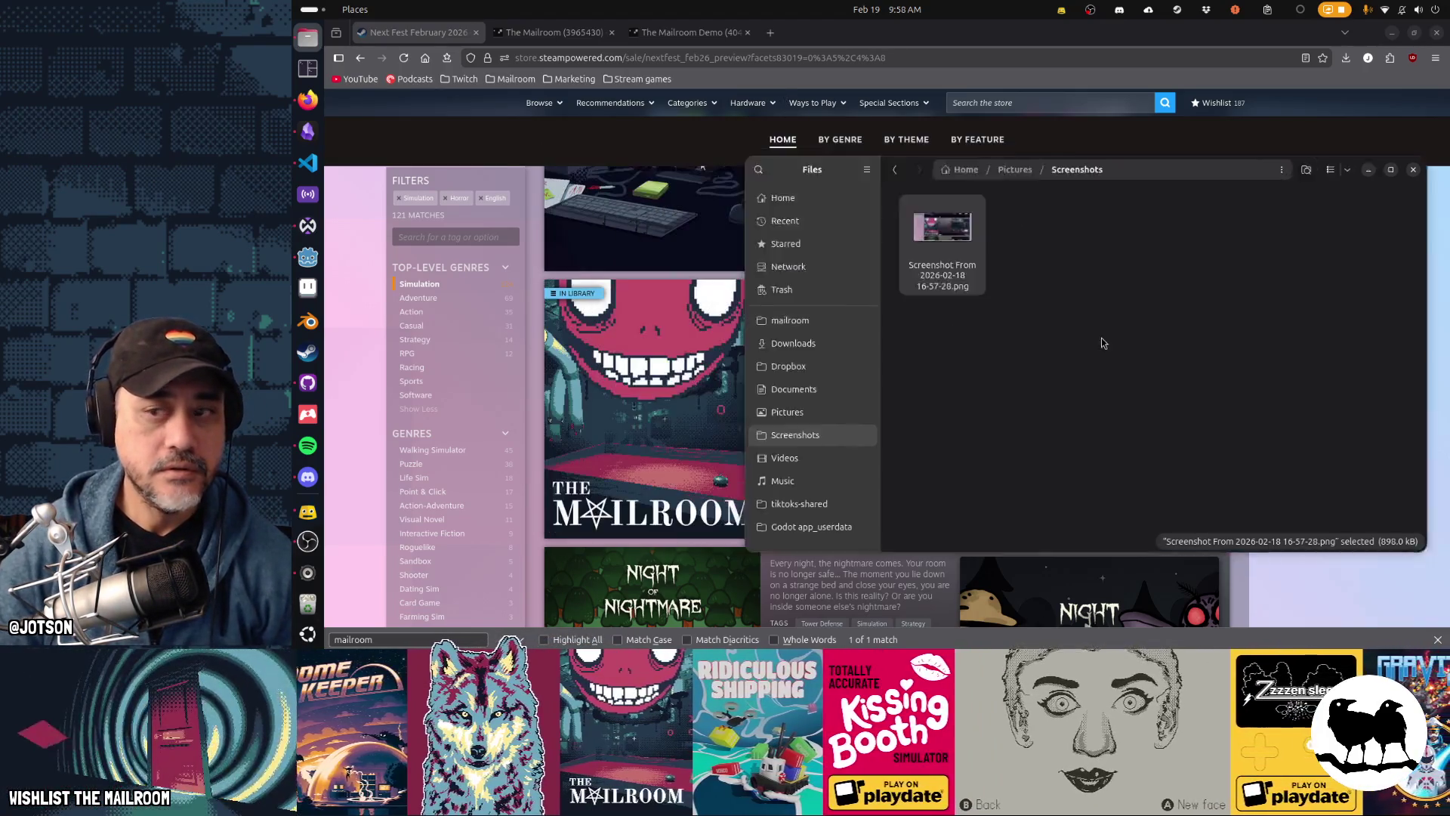
Step: Go to figma.com in a new browser tab and return to the Figma file
{"action": "key", "text": "ctrl+t"}
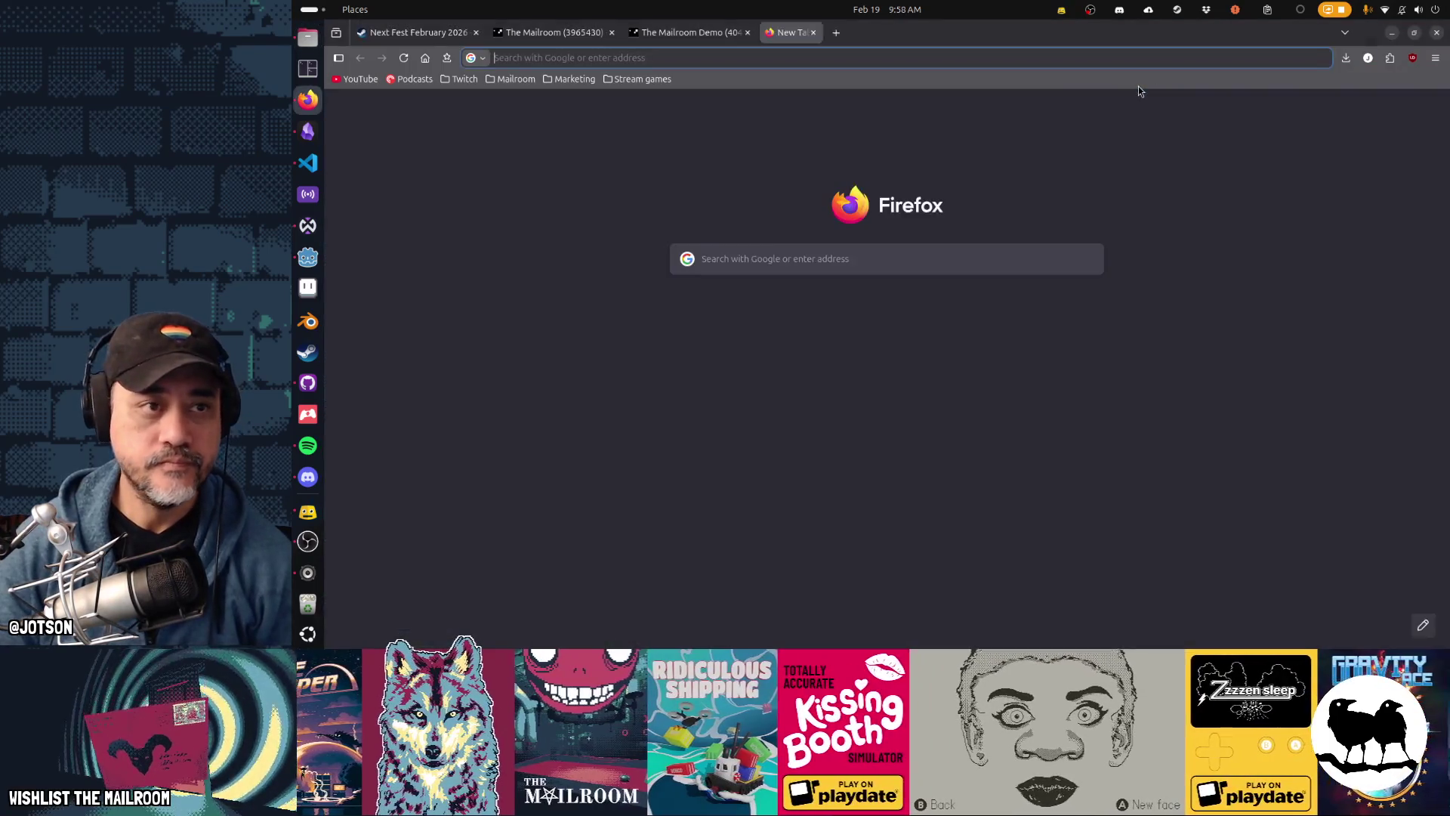
{"action": "type", "text": "figma.c"}
{"action": "key", "text": "Return"}
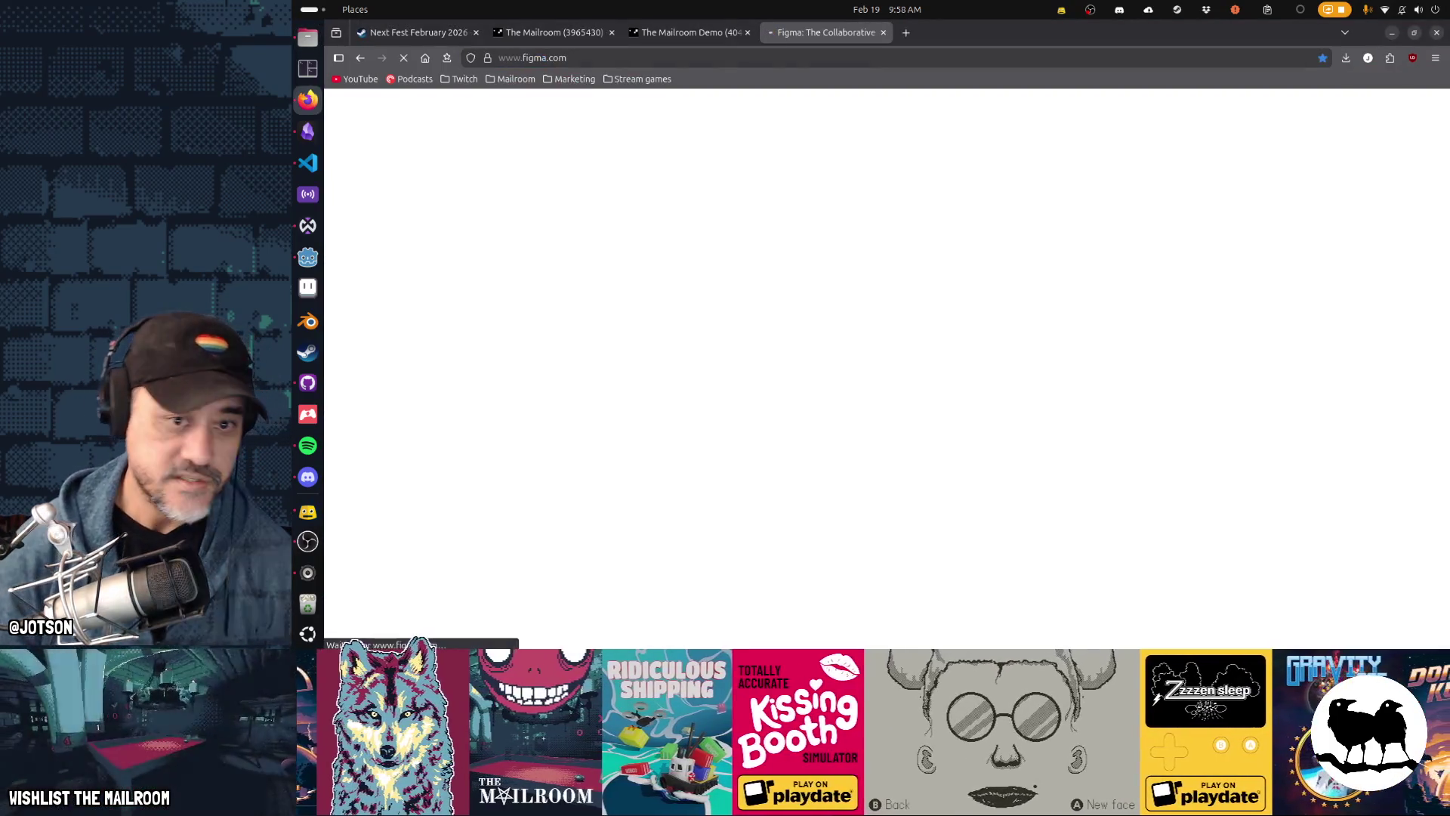
{"action": "key", "text": "alt+Tab"}
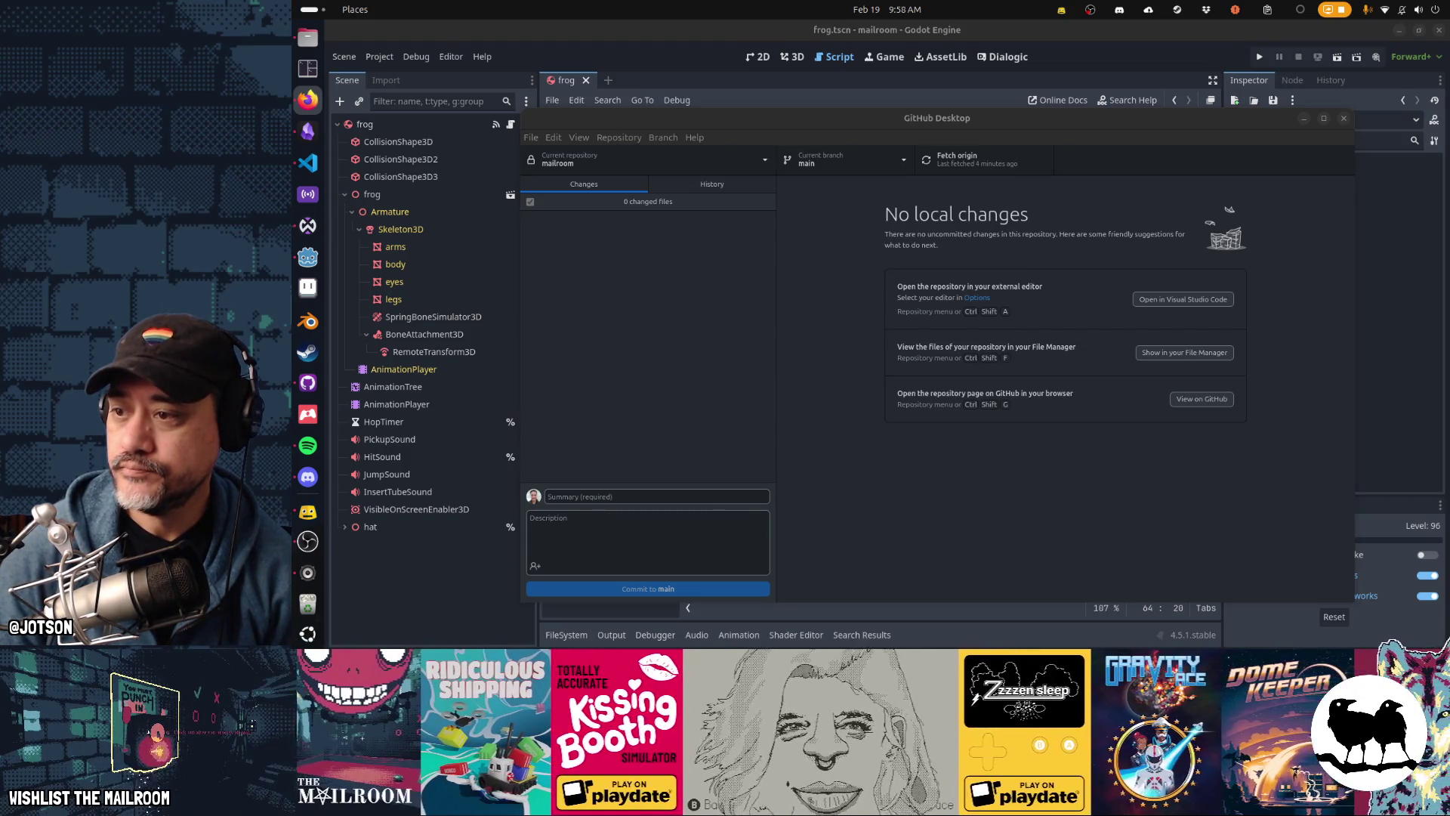
{"action": "key", "text": "alt+Tab"}
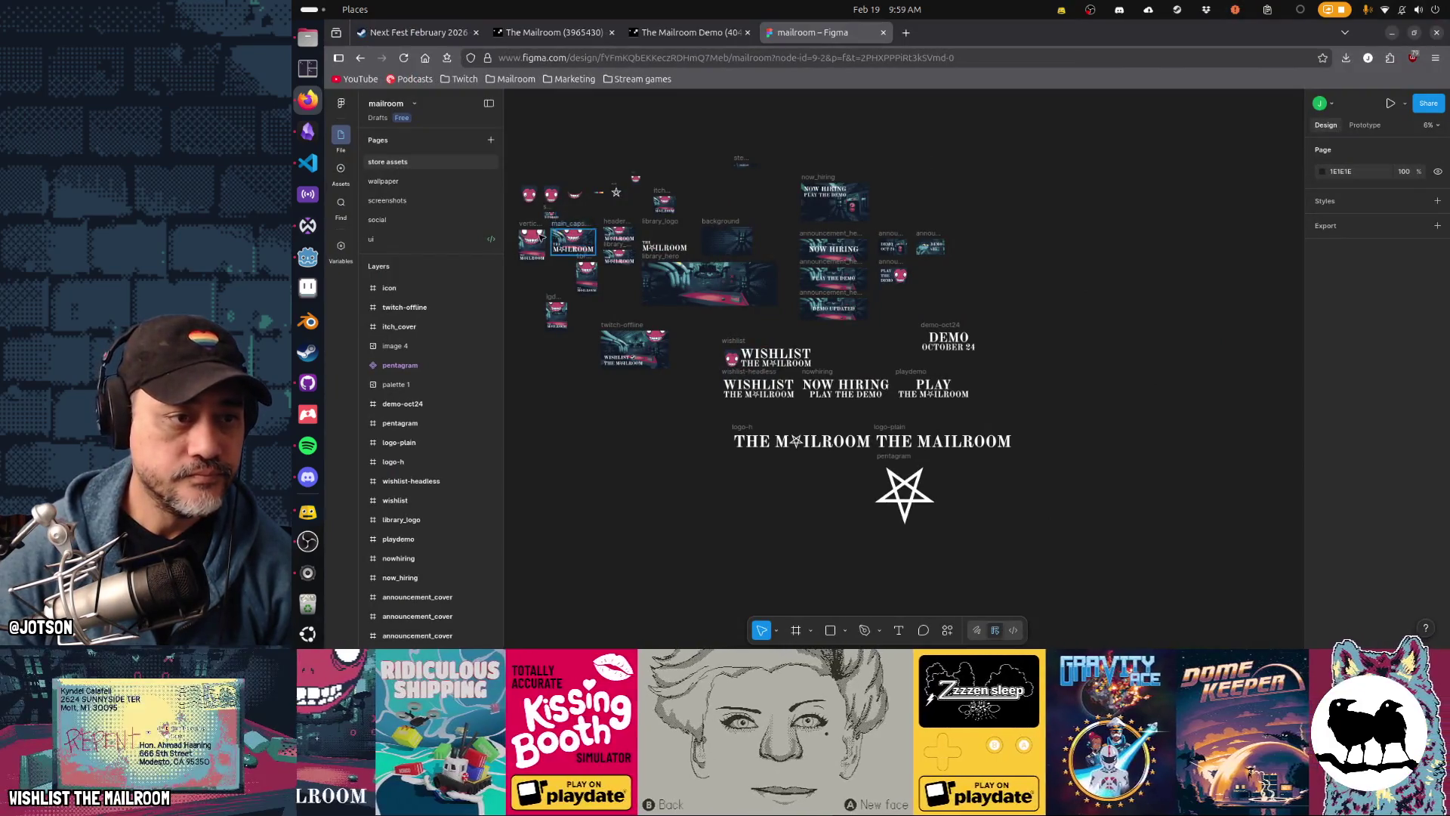
Step: Select the vertical_capsule frame and paste the copied store screenshot onto the canvas
{"action": "scroll", "coordinate": [525, 237], "scroll_direction": "up", "scroll_amount": 5}
{"action": "scroll", "coordinate": [523, 237], "scroll_direction": "up", "scroll_amount": 2}
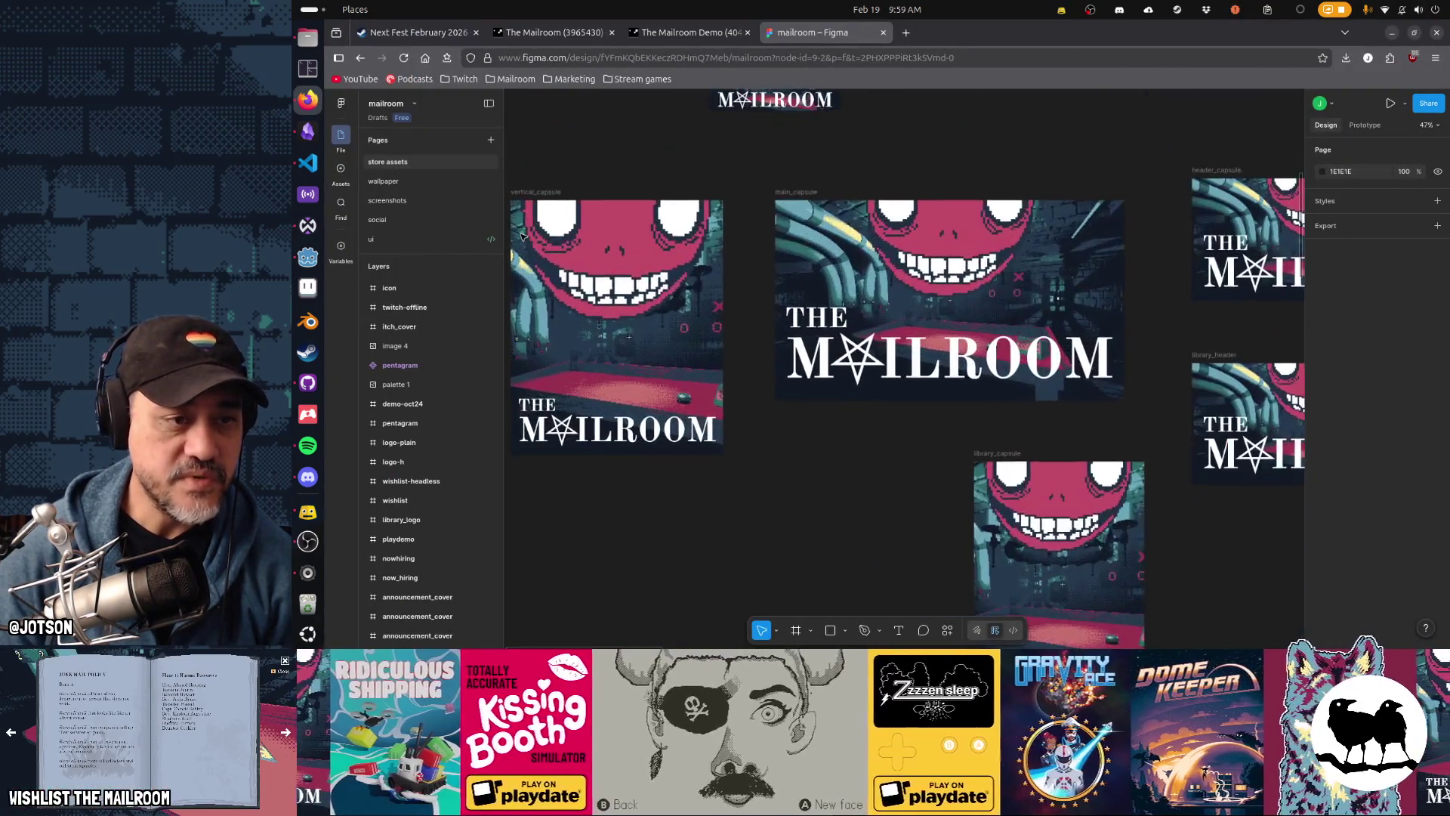
{"action": "scroll", "coordinate": [524, 236], "scroll_direction": "down", "scroll_amount": 2}
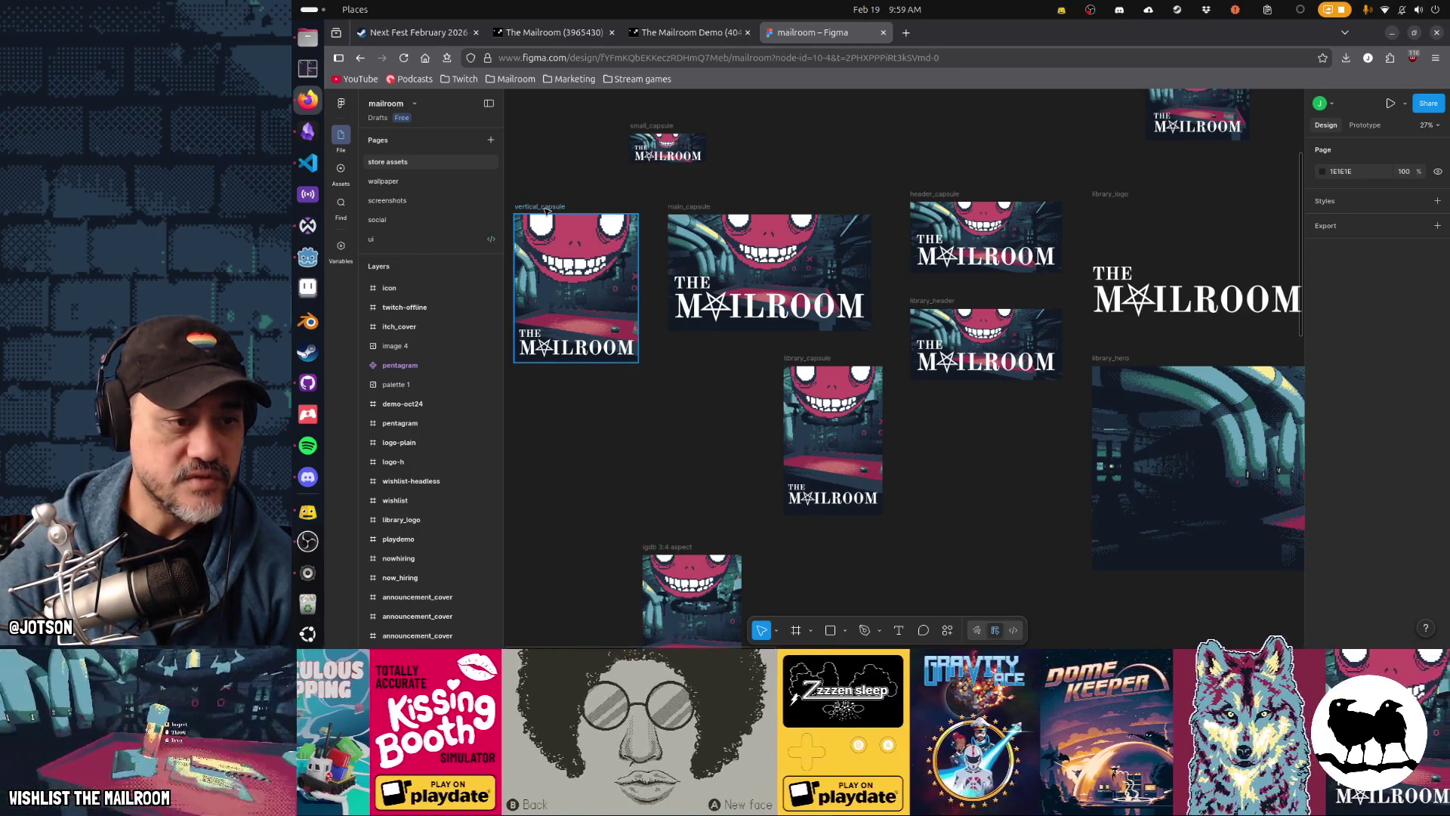
{"action": "left_click", "coordinate": [547, 212]}
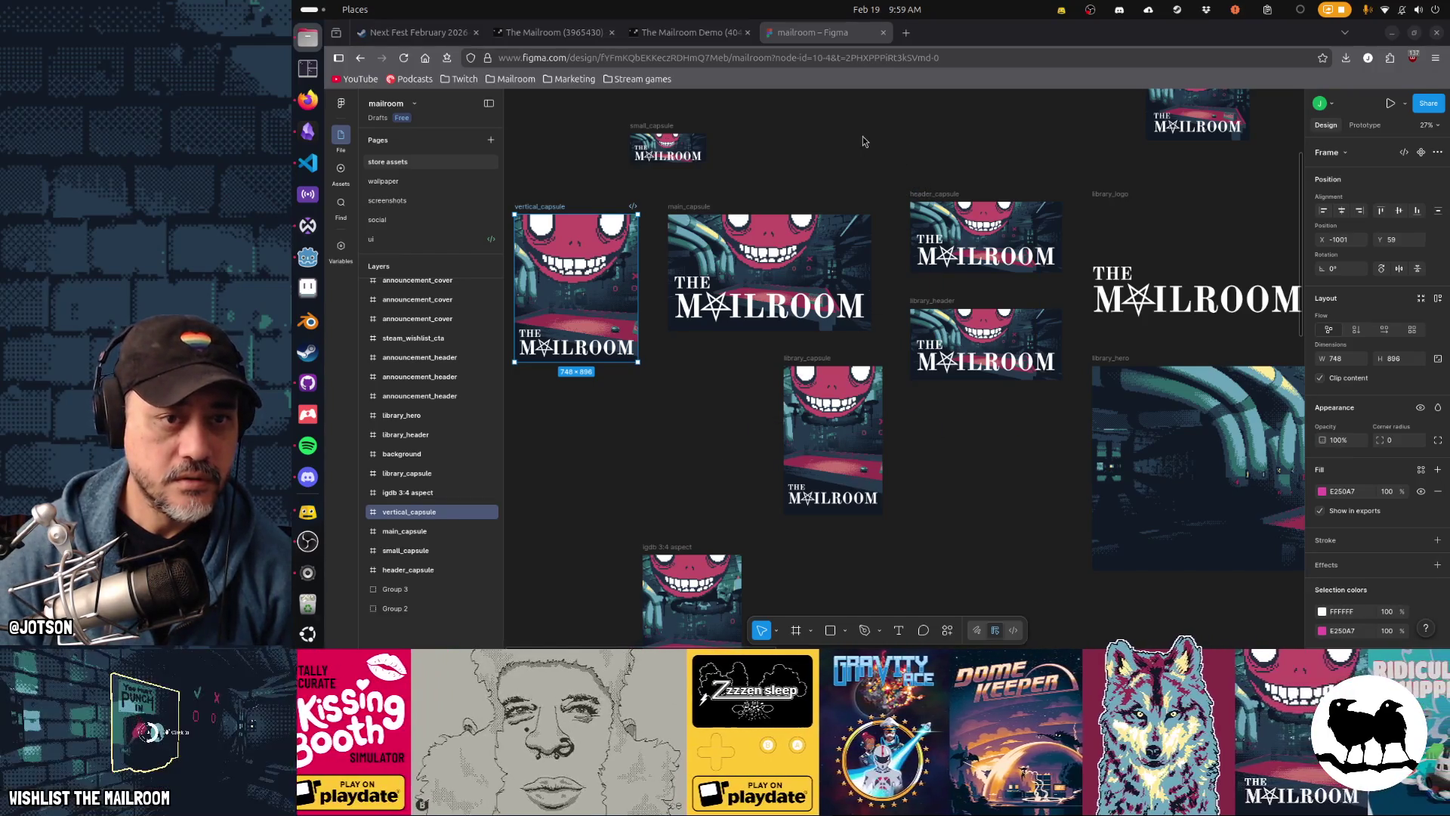
{"action": "key", "text": "ctrl+v"}
Step: Enlarge the screenshot to about double size, place it left, and move vertical_capsule beside it
{"action": "scroll", "coordinate": [1195, 256], "scroll_direction": "left", "scroll_amount": 5}
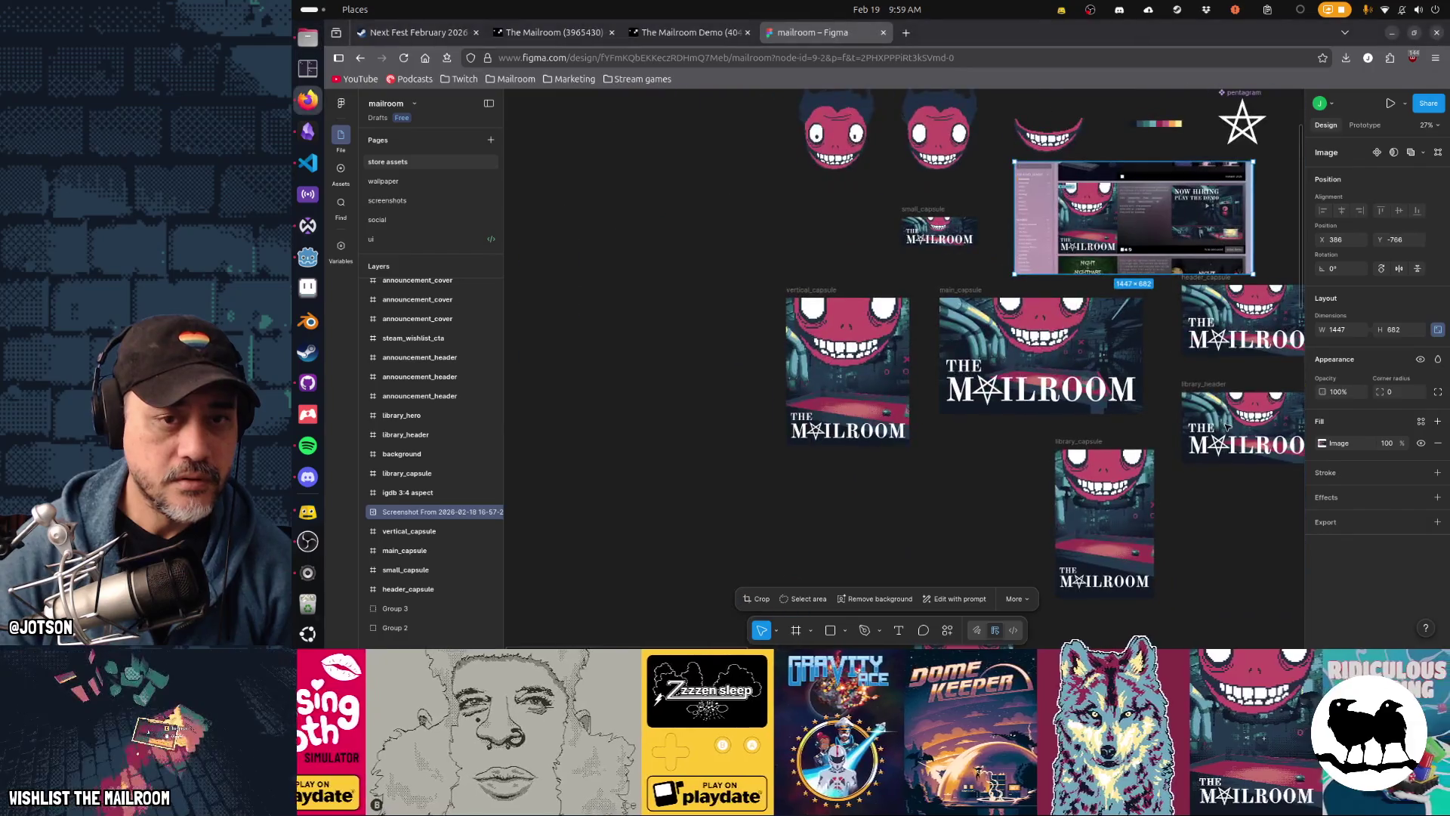
{"action": "mouse_move", "coordinate": [1196, 257]}
{"action": "left_mouse_down"}
{"action": "mouse_move", "coordinate": [1121, 300]}
{"action": "mouse_move", "coordinate": [691, 403]}
{"action": "left_mouse_up"}
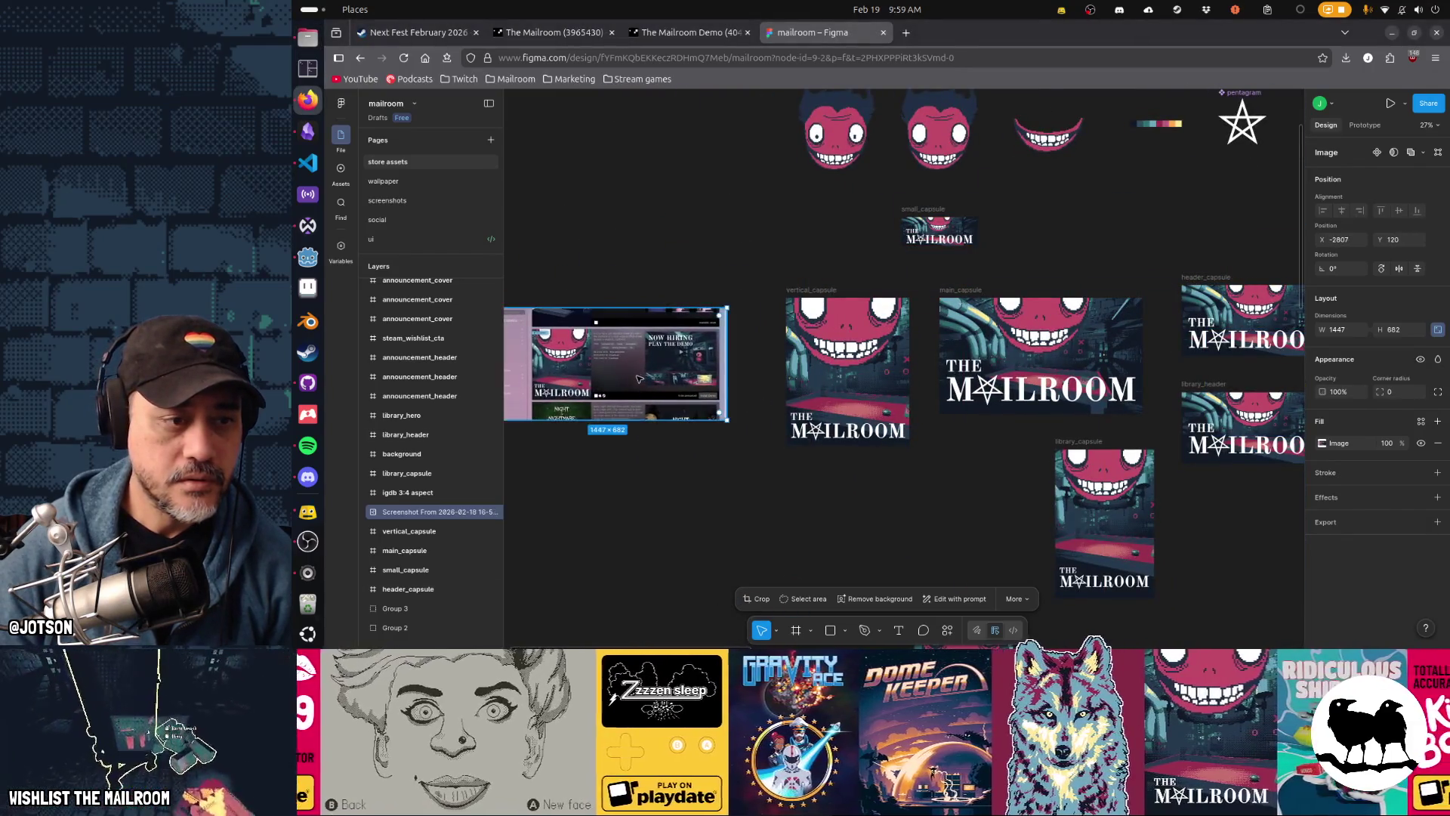
{"action": "scroll", "coordinate": [972, 373], "scroll_direction": "left", "scroll_amount": 5}
{"action": "scroll", "coordinate": [993, 424], "scroll_direction": "up", "scroll_amount": 5}
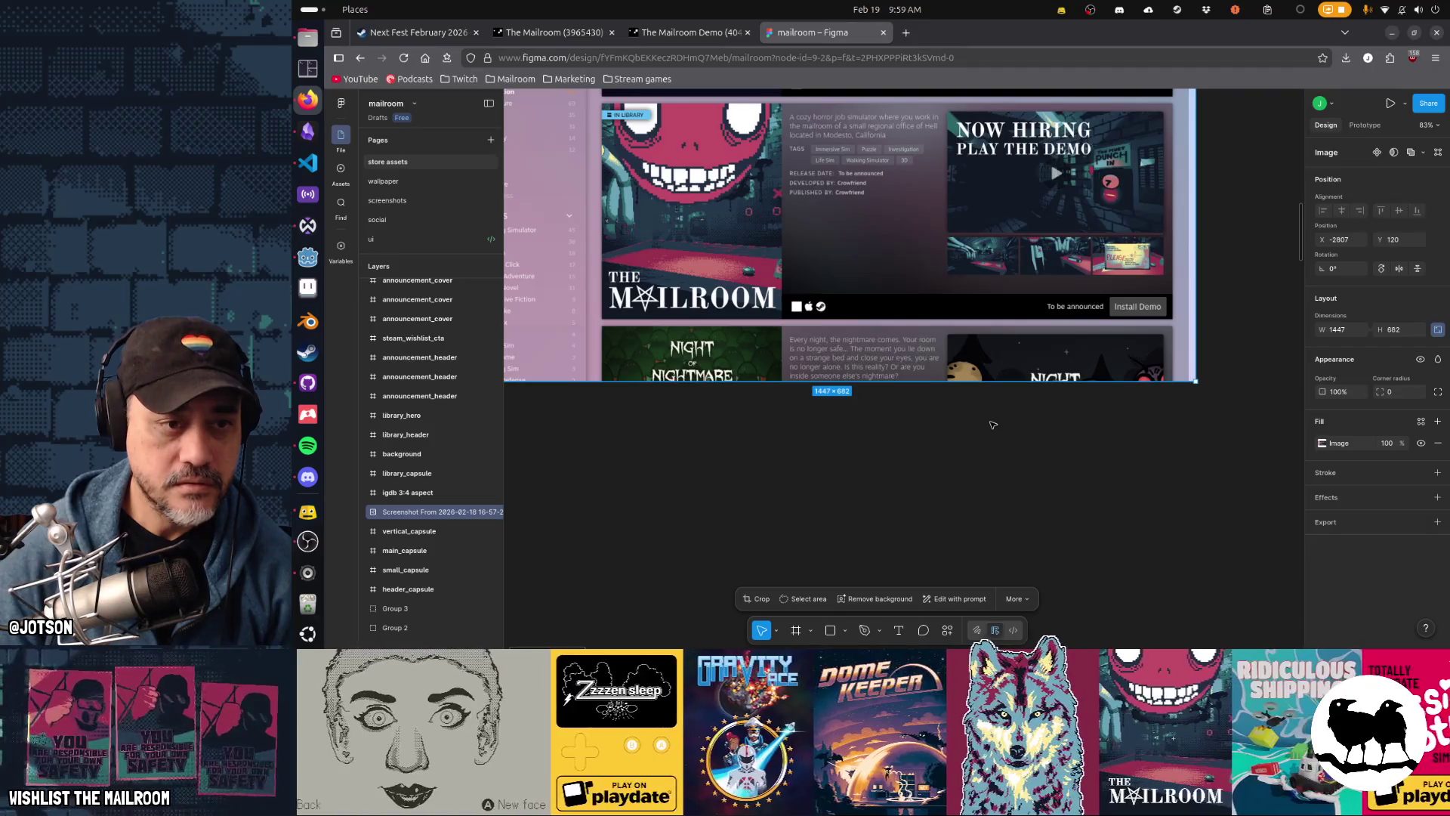
{"action": "scroll", "coordinate": [993, 424], "scroll_direction": "down", "scroll_amount": 2}
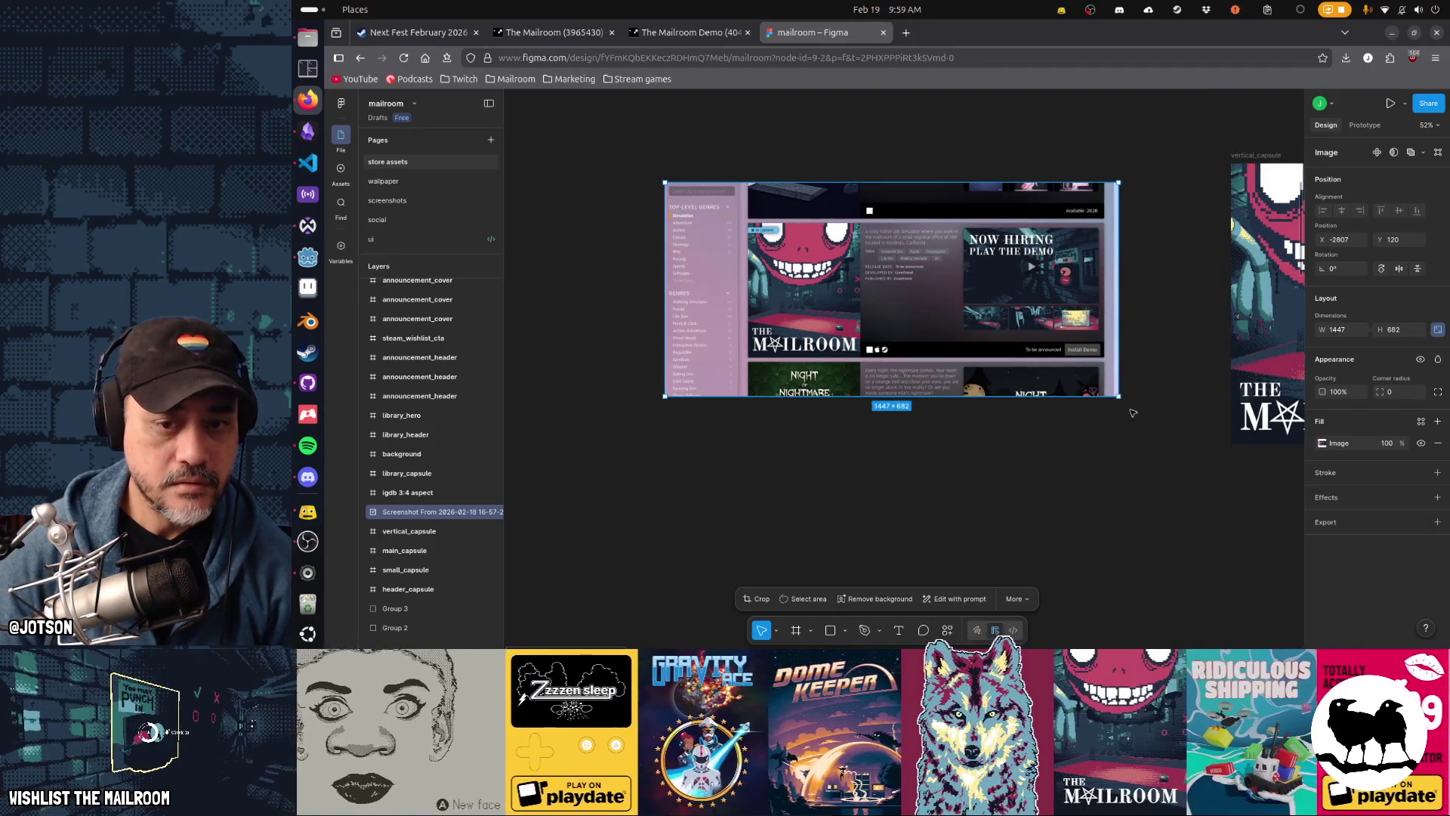
{"action": "mouse_move", "coordinate": [1119, 399]}
{"action": "left_mouse_down"}
{"action": "mouse_move", "coordinate": [1420, 544]}
{"action": "mouse_move", "coordinate": [1439, 620]}
{"action": "left_mouse_up"}
{"action": "mouse_move", "coordinate": [1025, 439]}
{"action": "left_mouse_down"}
{"action": "mouse_move", "coordinate": [665, 333]}
{"action": "mouse_move", "coordinate": [634, 308]}
{"action": "mouse_move", "coordinate": [643, 320]}
{"action": "left_mouse_up"}
{"action": "mouse_move", "coordinate": [1243, 157]}
{"action": "left_mouse_down"}
{"action": "mouse_move", "coordinate": [660, 235]}
{"action": "mouse_move", "coordinate": [650, 351]}
{"action": "mouse_move", "coordinate": [969, 346]}
{"action": "mouse_move", "coordinate": [969, 289]}
{"action": "mouse_move", "coordinate": [838, 133]}
{"action": "mouse_move", "coordinate": [807, 124]}
{"action": "mouse_move", "coordinate": [1133, 495]}
{"action": "mouse_move", "coordinate": [1363, 404]}
{"action": "mouse_move", "coordinate": [1253, 393]}
{"action": "mouse_move", "coordinate": [827, 167]}
{"action": "mouse_move", "coordinate": [828, 131]}
{"action": "left_mouse_up"}
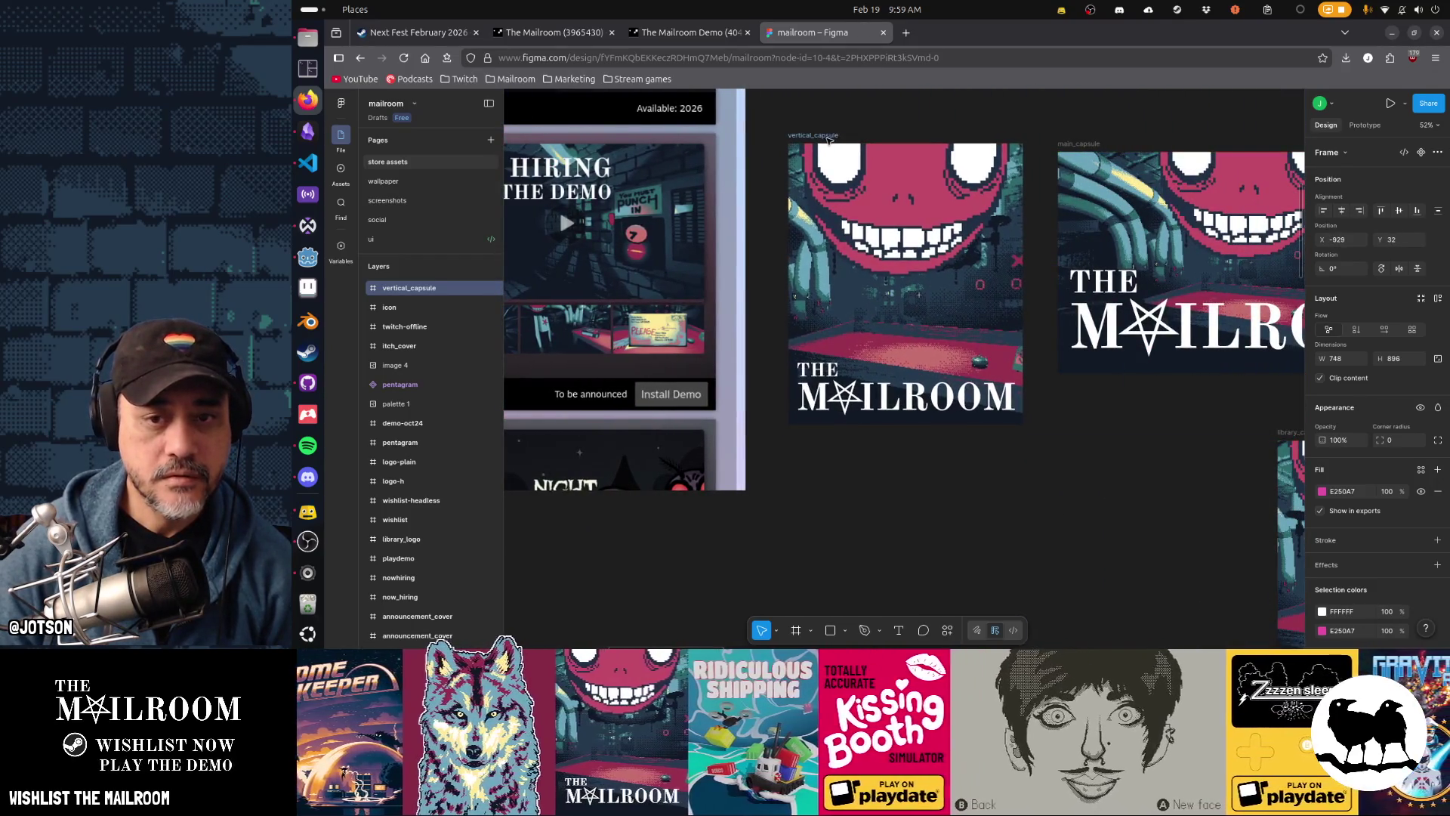
Step: Finish placing the vertical_capsule frame beside the screenshot
{"action": "left_click", "coordinate": [1185, 417]}
{"action": "scroll", "coordinate": [1186, 418], "scroll_direction": "right", "scroll_amount": 3}
{"action": "scroll", "coordinate": [1186, 417], "scroll_direction": "up", "scroll_amount": 1}
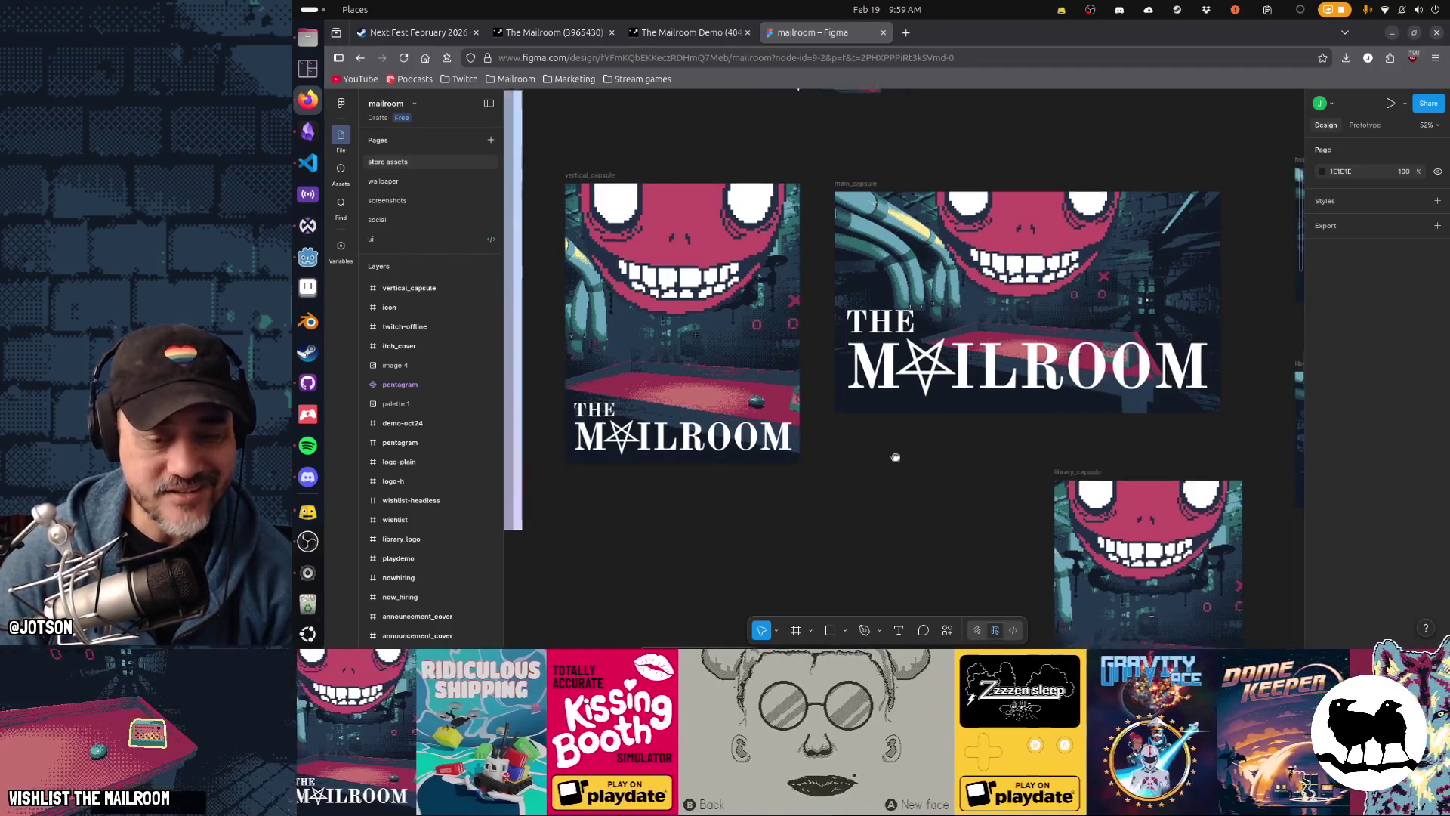
{"action": "scroll", "coordinate": [847, 289], "scroll_direction": "down", "scroll_amount": 5}
{"action": "scroll", "coordinate": [850, 292], "scroll_direction": "up", "scroll_amount": 3}
{"action": "scroll", "coordinate": [851, 292], "scroll_direction": "left", "scroll_amount": 5}
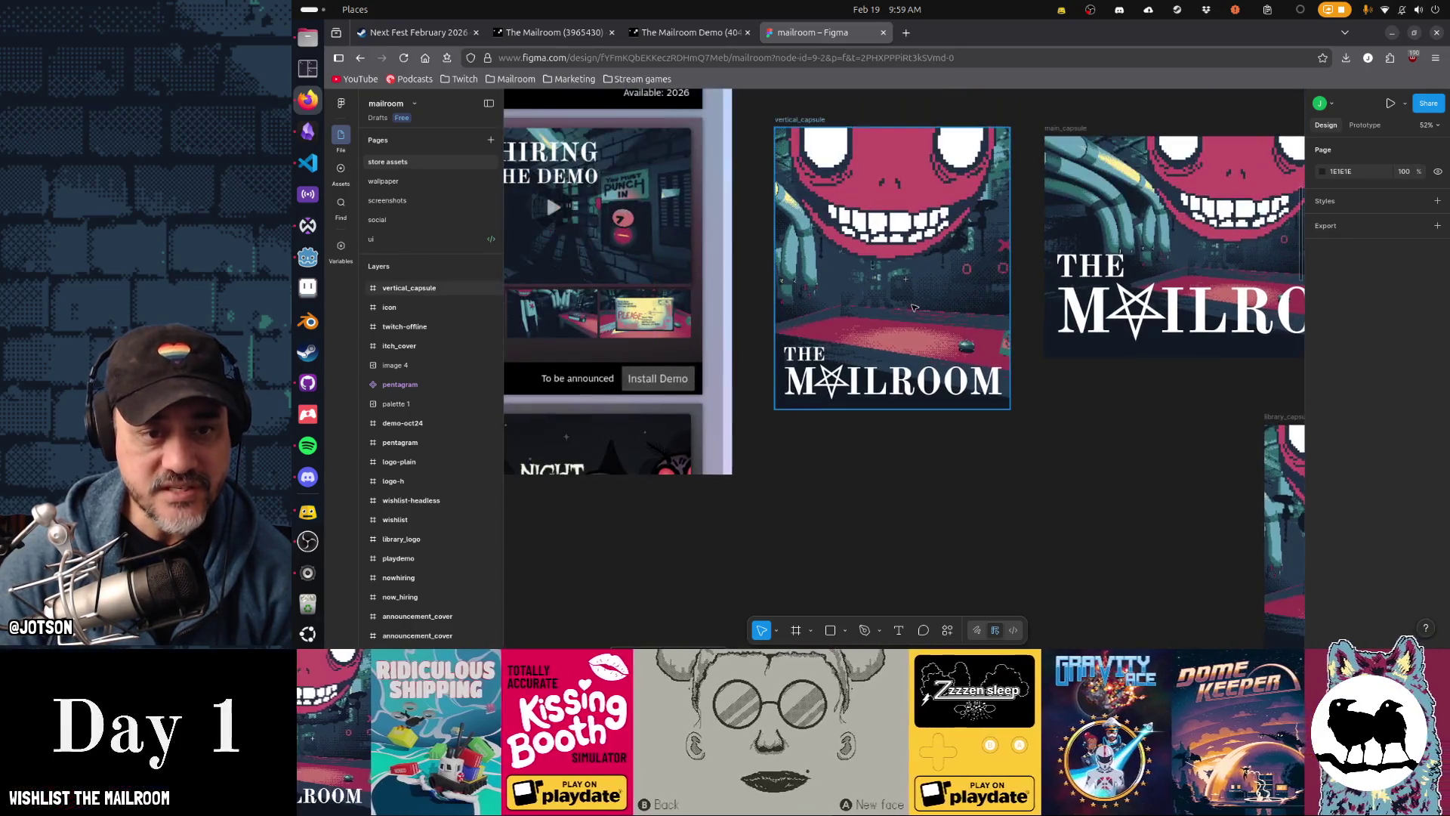
Step: Nudge and stretch the background screenshot taller to fill the capsule behind the logo
{"action": "left_click", "coordinate": [902, 308]}
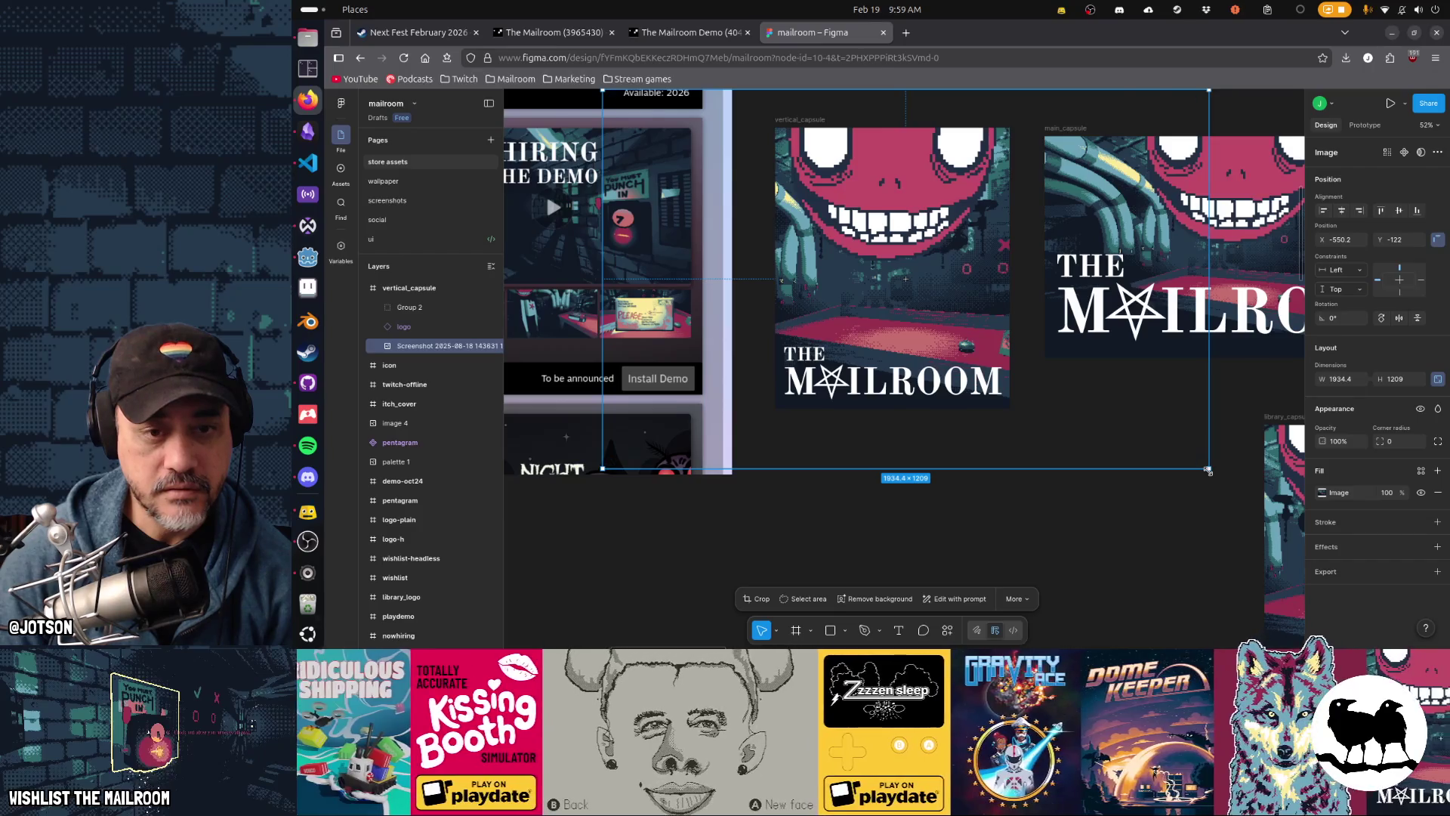
{"action": "mouse_move", "coordinate": [1209, 470]}
{"action": "left_mouse_down"}
{"action": "mouse_move", "coordinate": [1012, 364]}
{"action": "mouse_move", "coordinate": [1001, 336]}
{"action": "mouse_move", "coordinate": [1012, 364]}
{"action": "mouse_move", "coordinate": [944, 349]}
{"action": "left_mouse_up"}
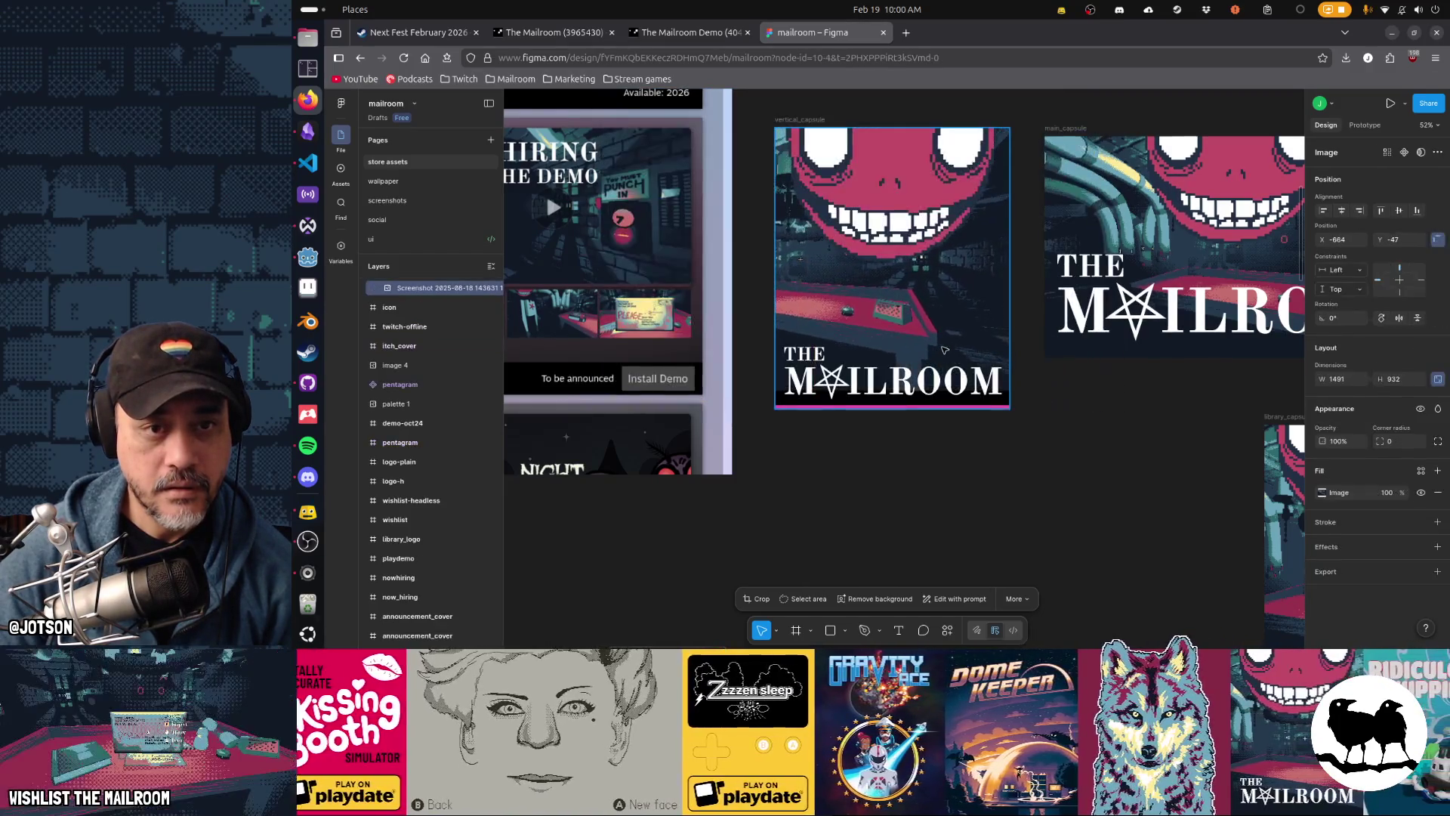
{"action": "key", "text": "ctrl+z"}
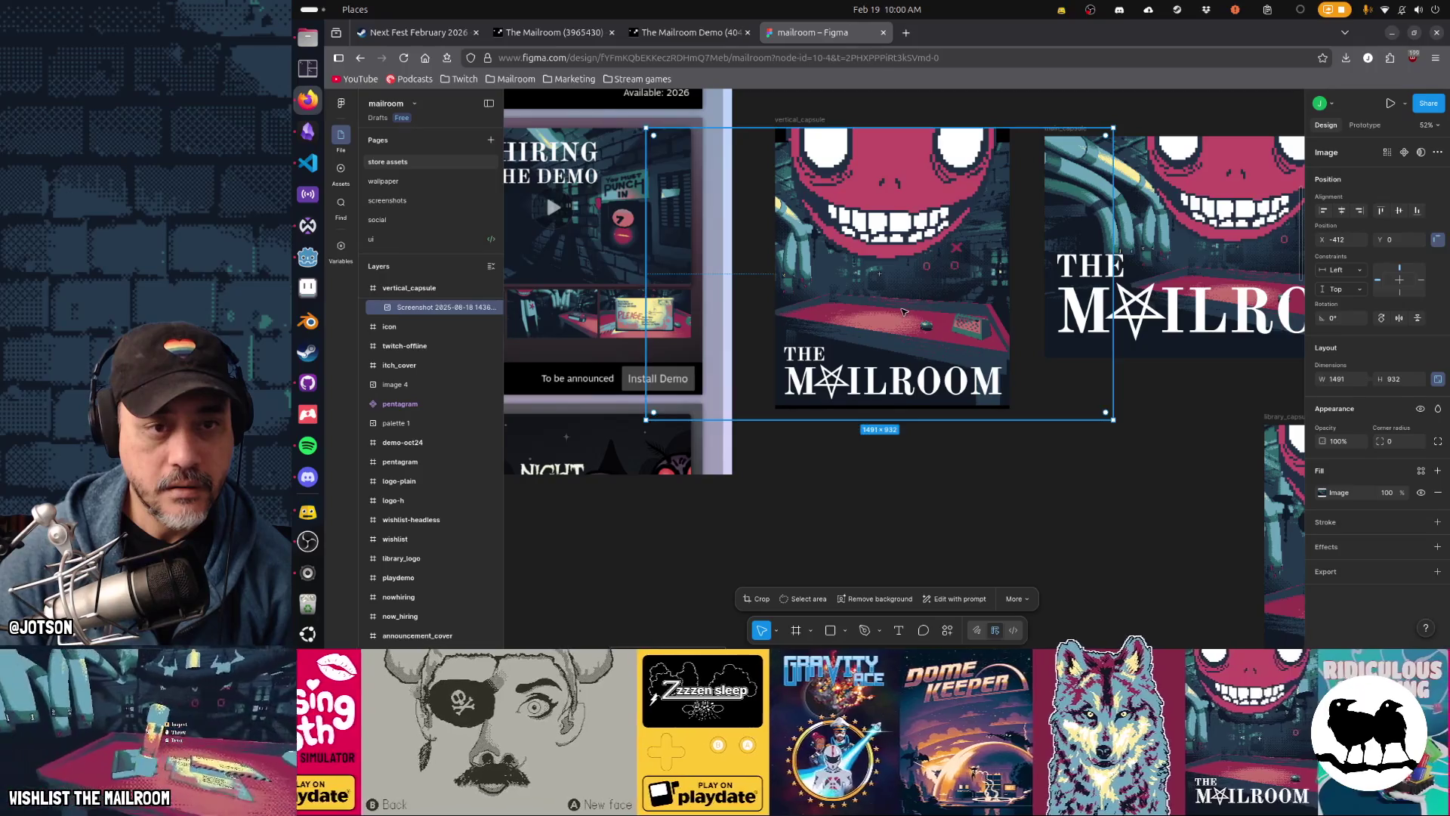
{"action": "left_click_drag", "start_coordinate": [899, 310], "coordinate": [909, 296]}
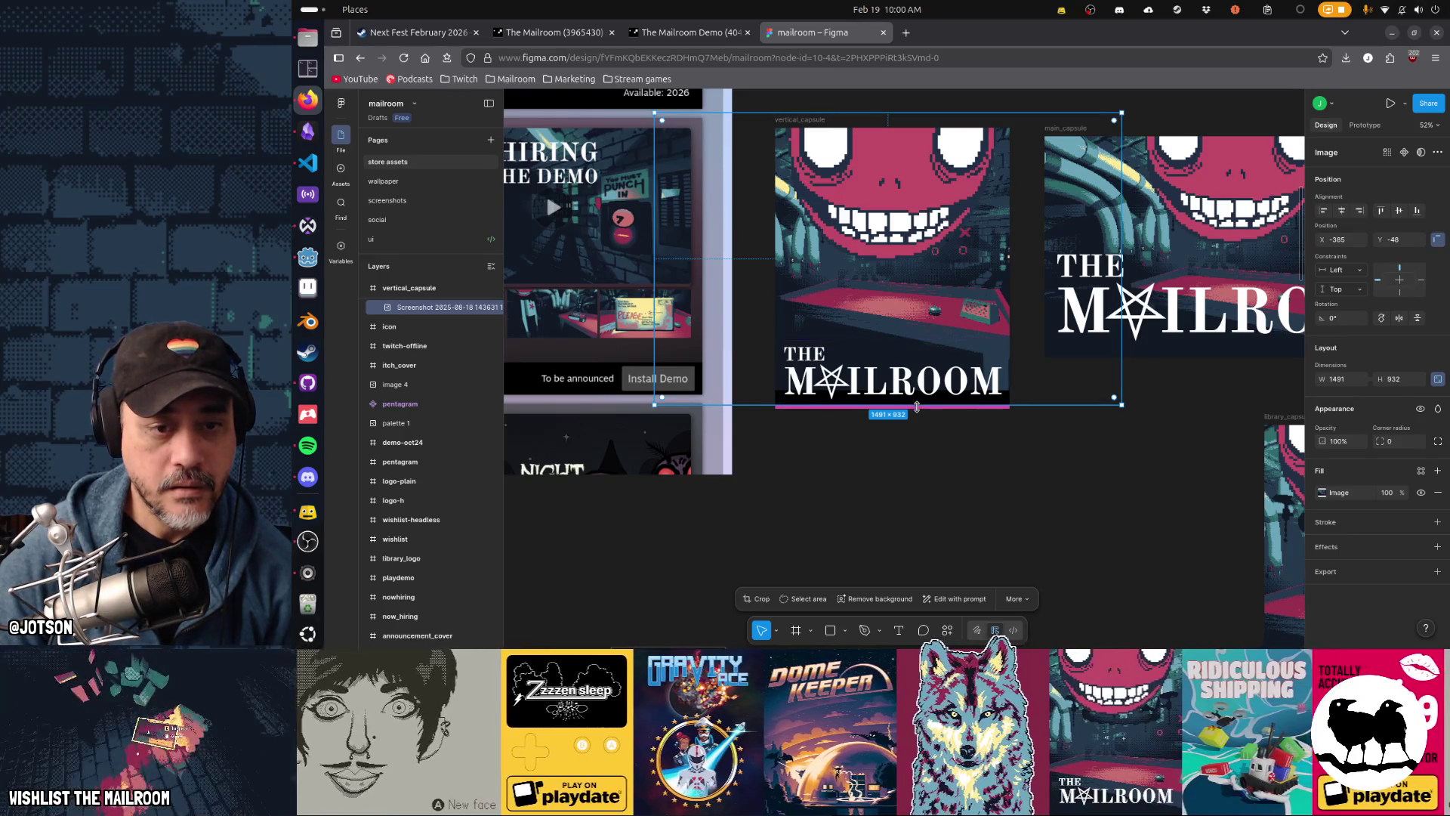
{"action": "mouse_move", "coordinate": [917, 407]}
{"action": "left_mouse_down"}
{"action": "mouse_move", "coordinate": [921, 426]}
{"action": "mouse_move", "coordinate": [924, 355]}
{"action": "mouse_move", "coordinate": [949, 367]}
{"action": "left_mouse_up"}
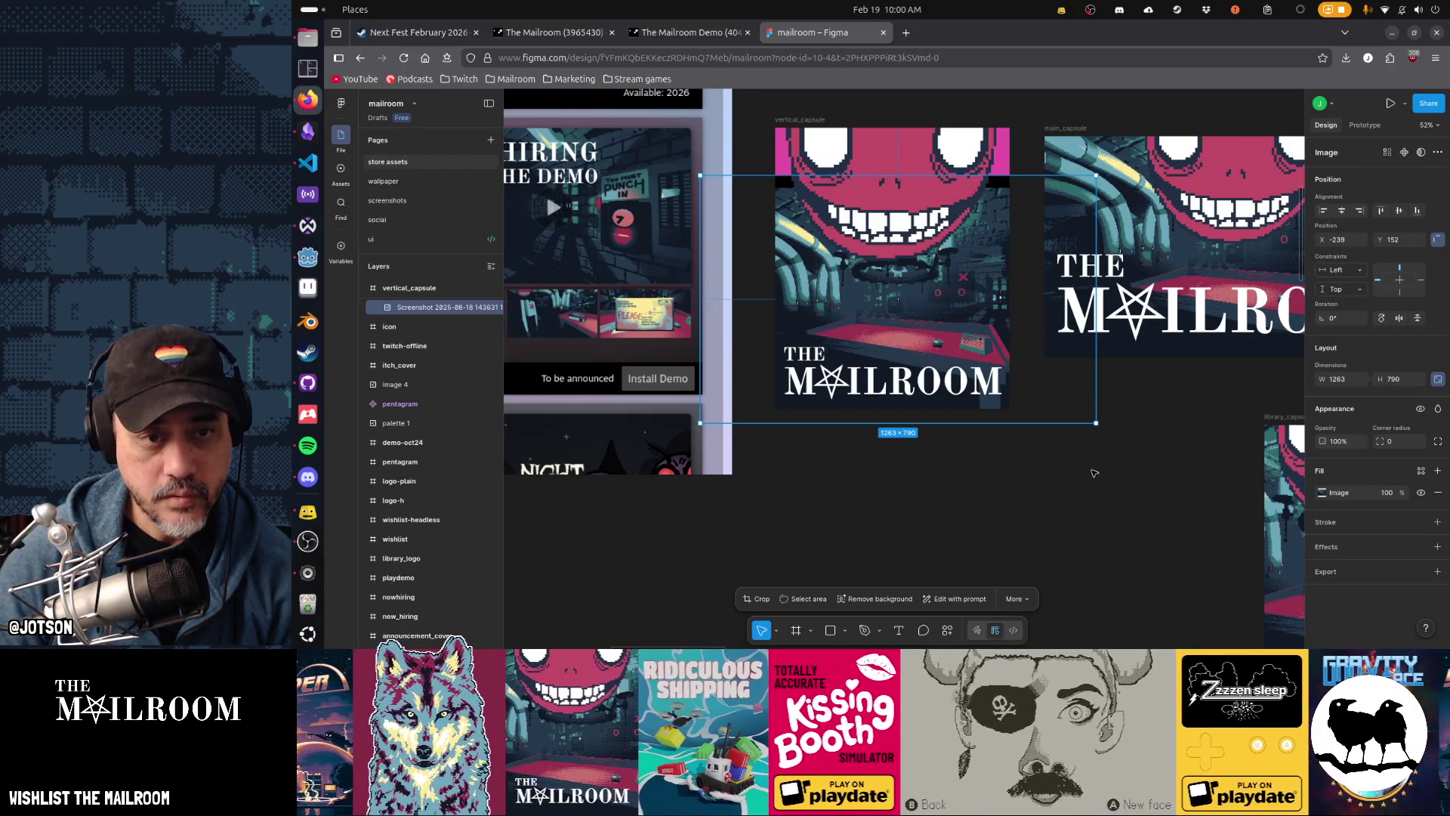
{"action": "left_click", "coordinate": [910, 187]}
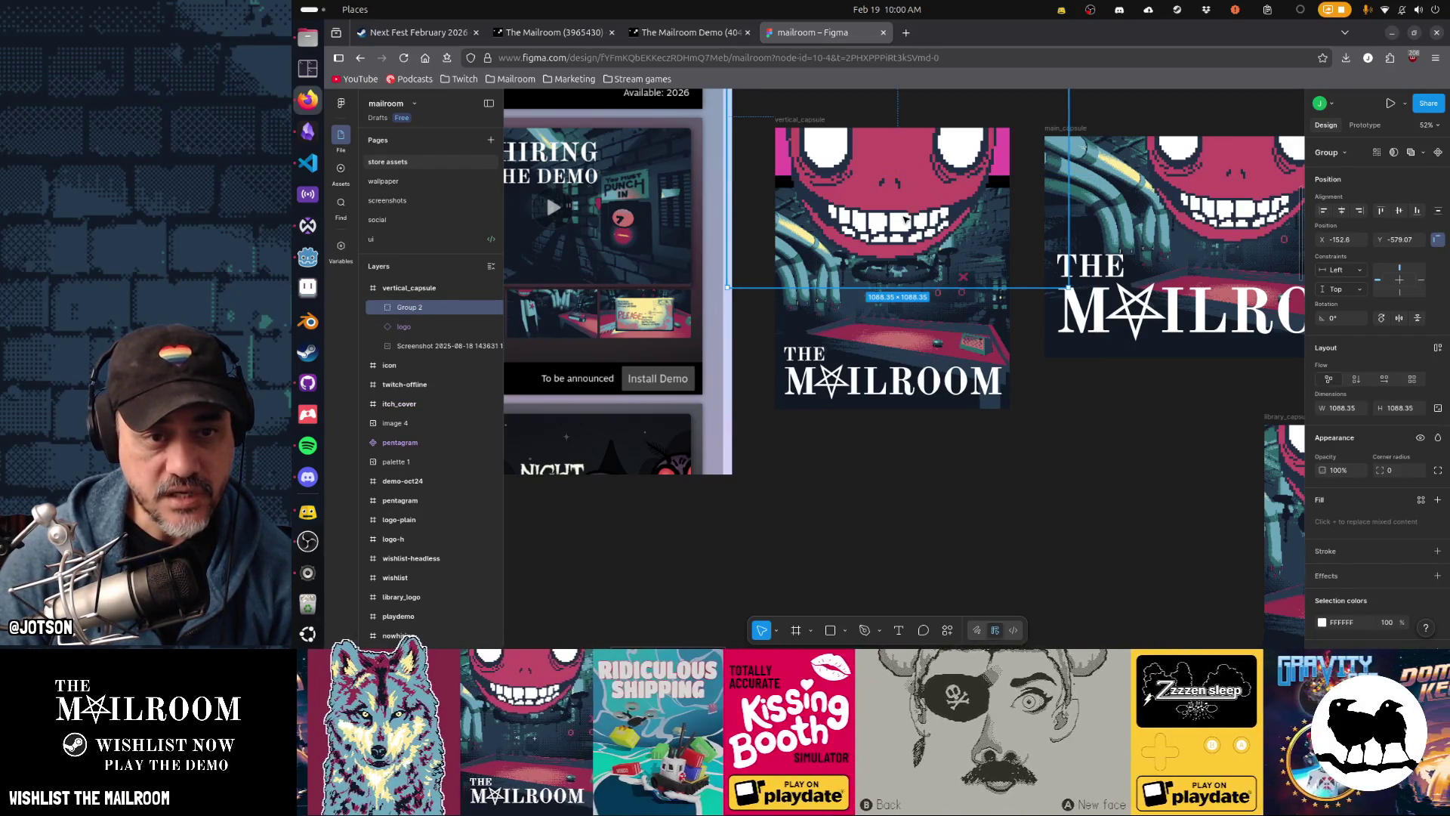
Step: Drag the grinning monster face group out of vertical_capsule onto the empty canvas
{"action": "left_click_drag", "start_coordinate": [905, 219], "coordinate": [904, 172]}
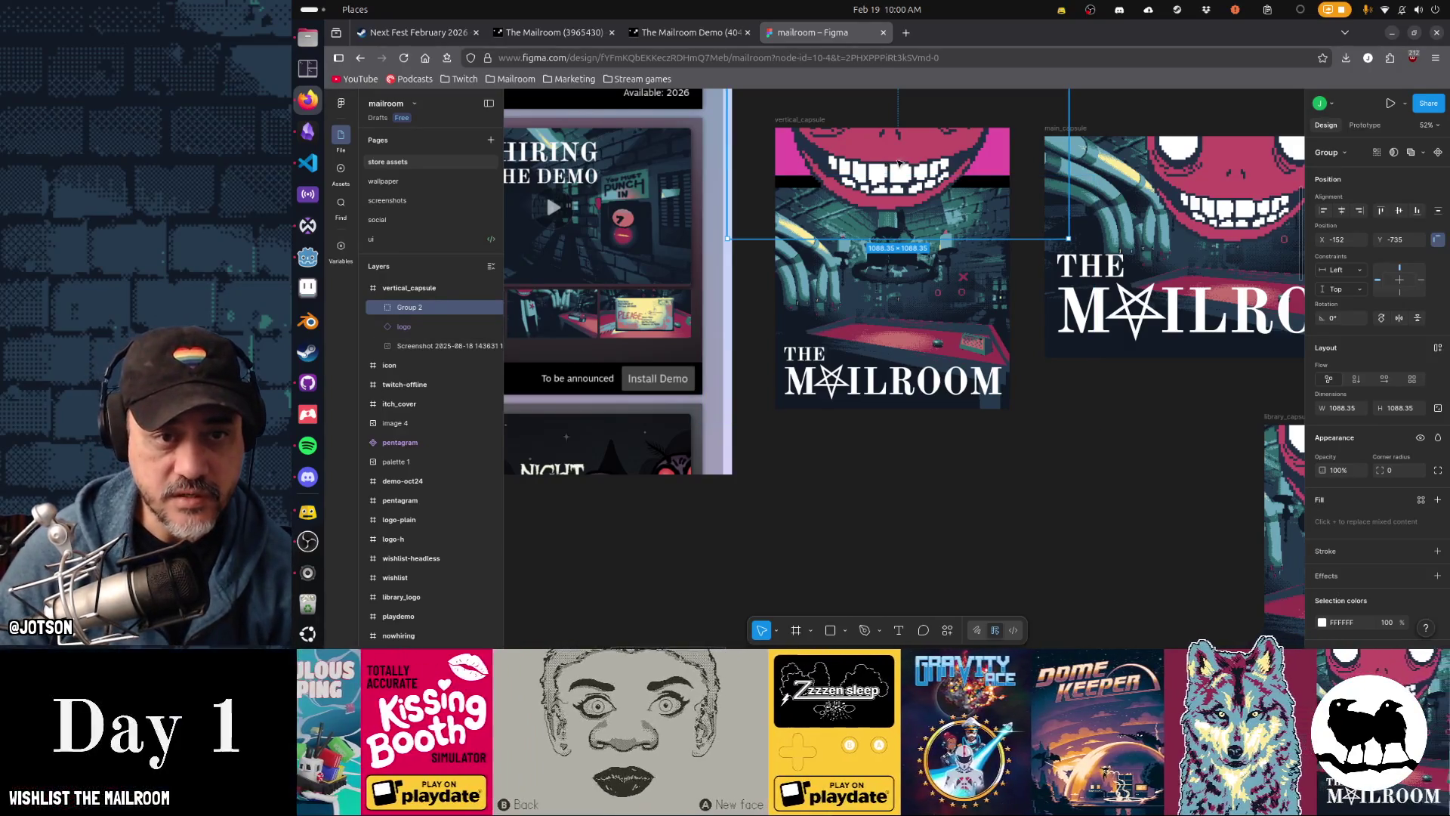
{"action": "mouse_move", "coordinate": [899, 163]}
{"action": "left_mouse_down"}
{"action": "mouse_move", "coordinate": [1057, 453]}
{"action": "mouse_move", "coordinate": [1102, 602]}
{"action": "mouse_move", "coordinate": [1180, 601]}
{"action": "left_mouse_up"}
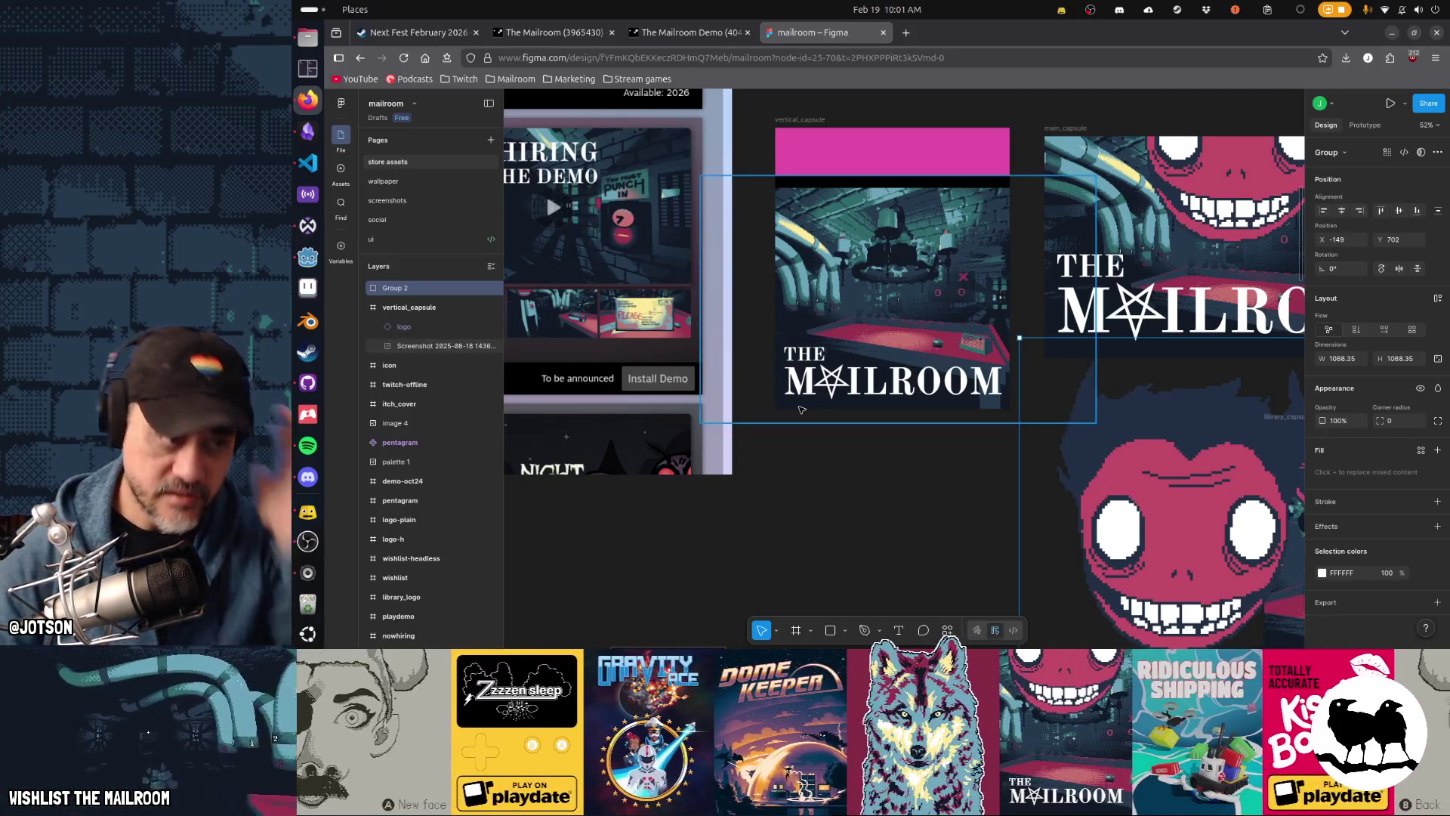
{"action": "left_click", "coordinate": [310, 258]}
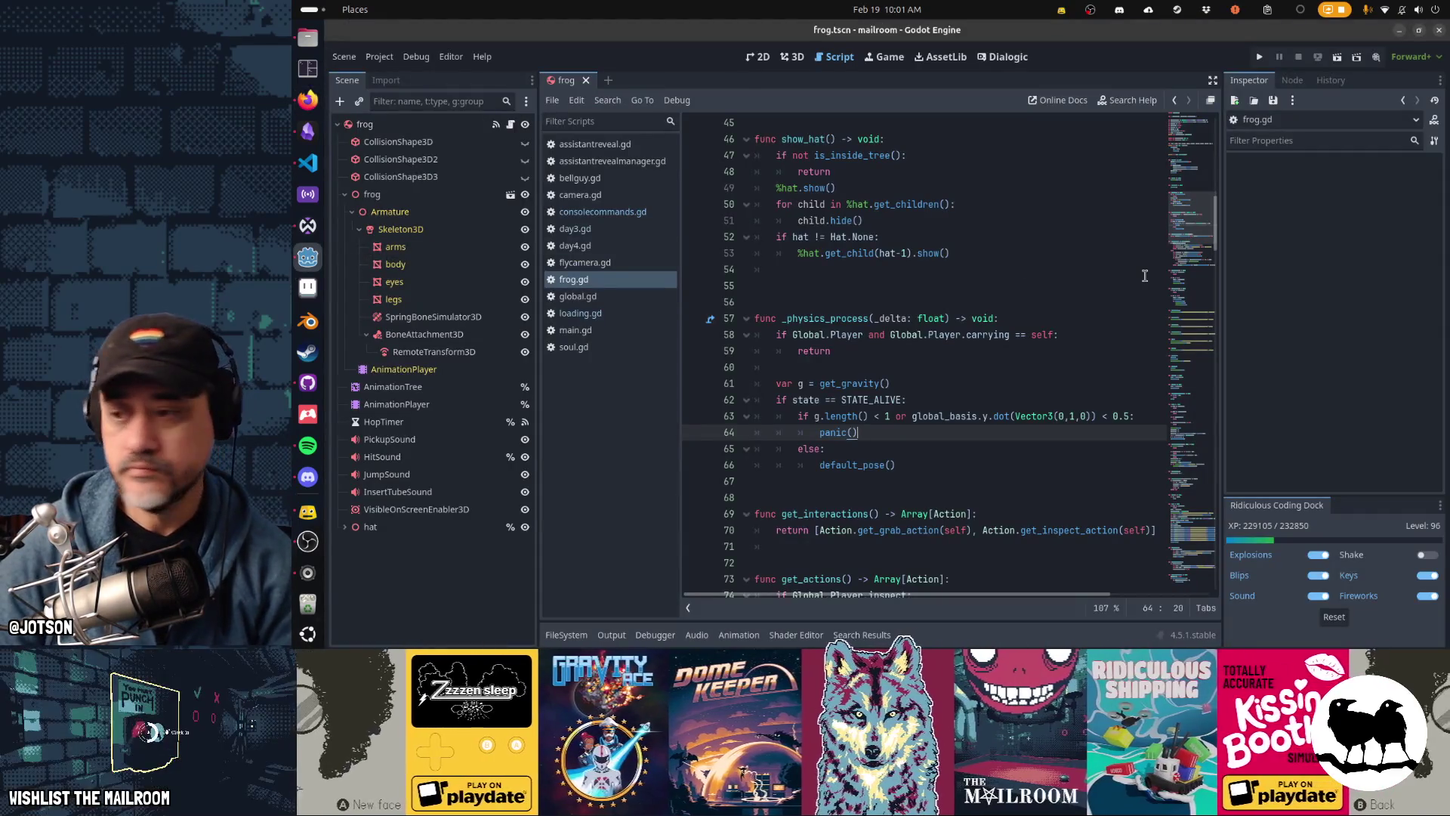
Step: Run The Mailroom project from the Godot script editor with F5
{"action": "left_click", "coordinate": [308, 511]}
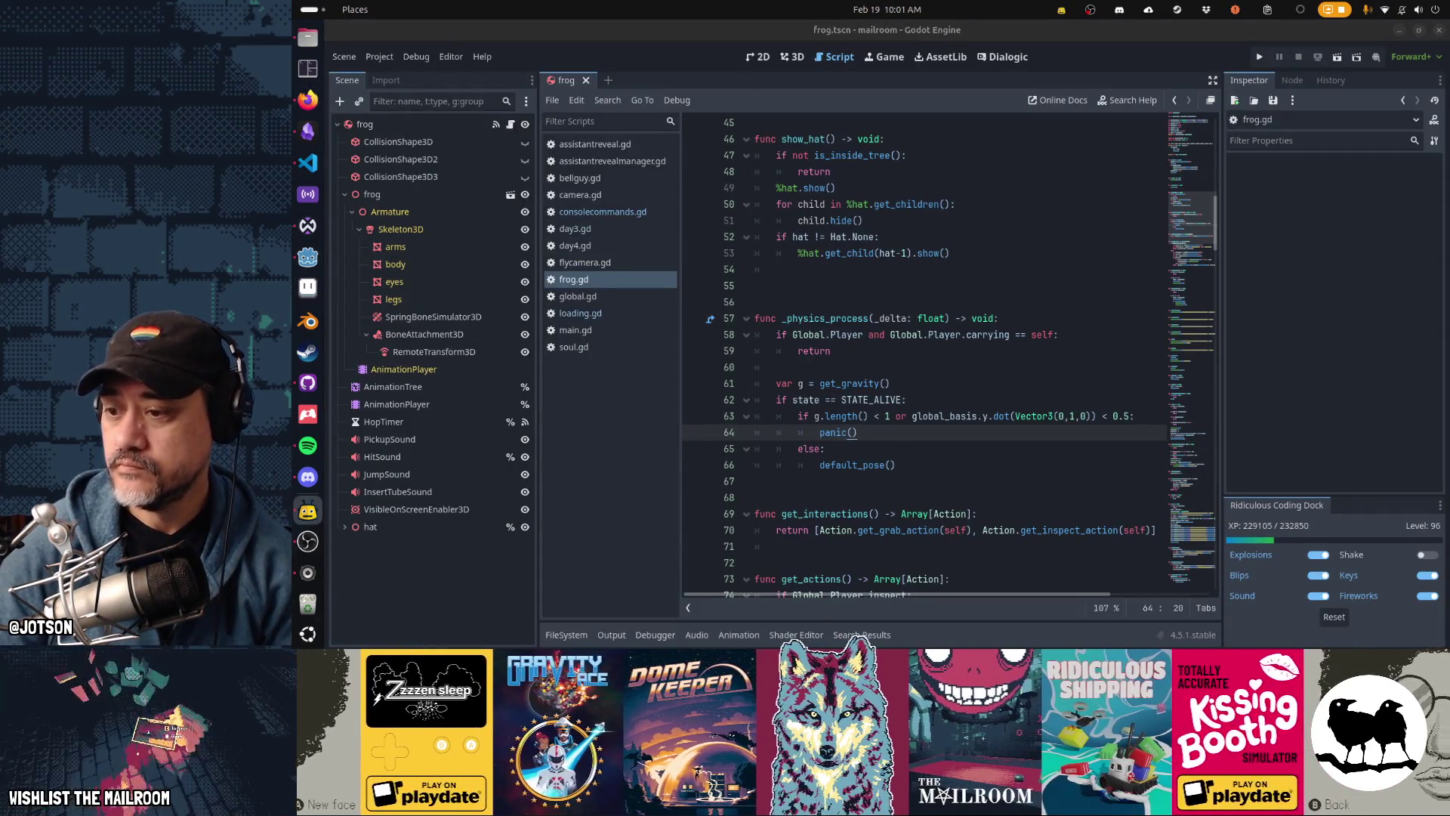
{"action": "left_click", "coordinate": [928, 299]}
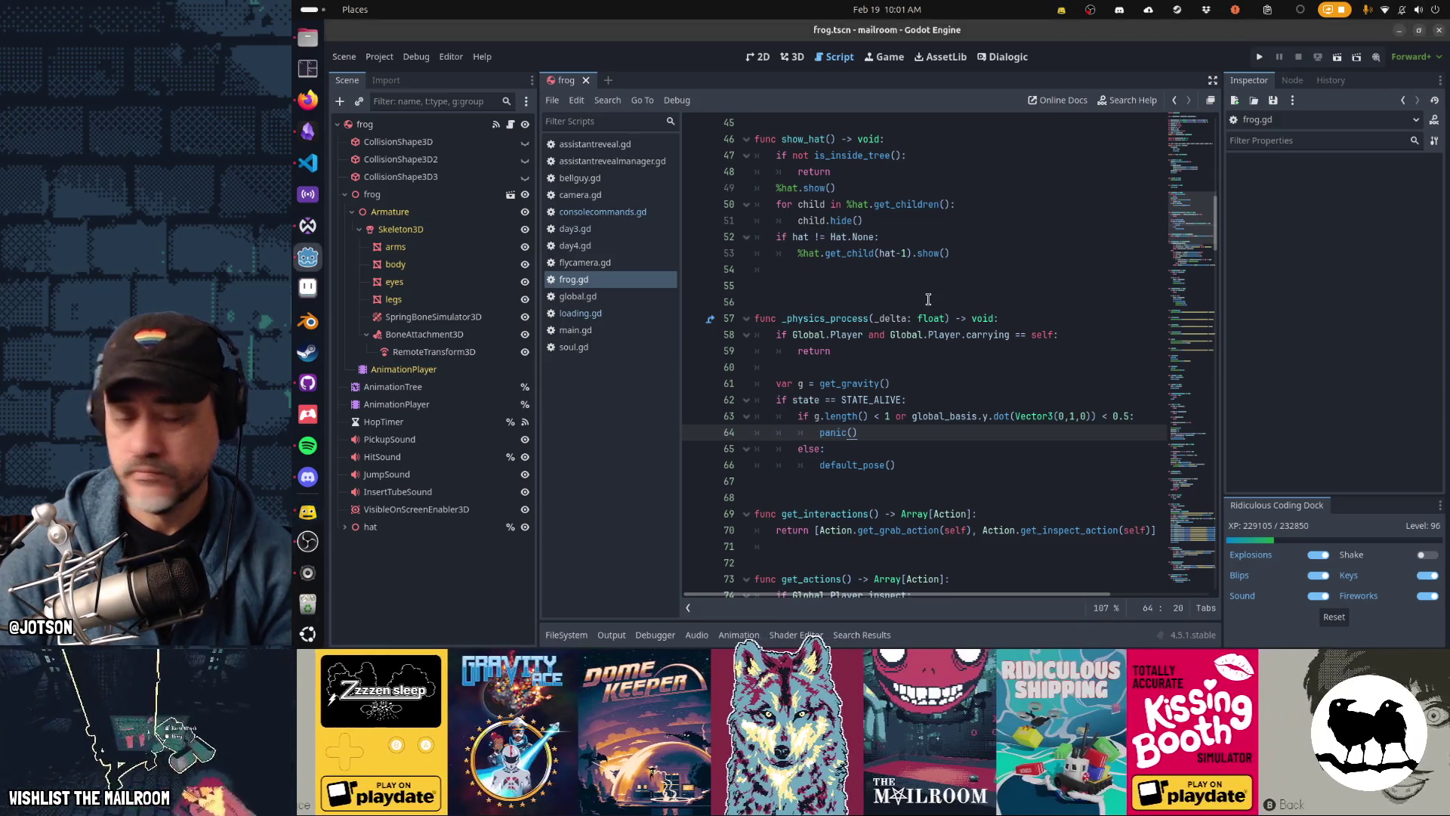
{"action": "key", "text": "F5"}
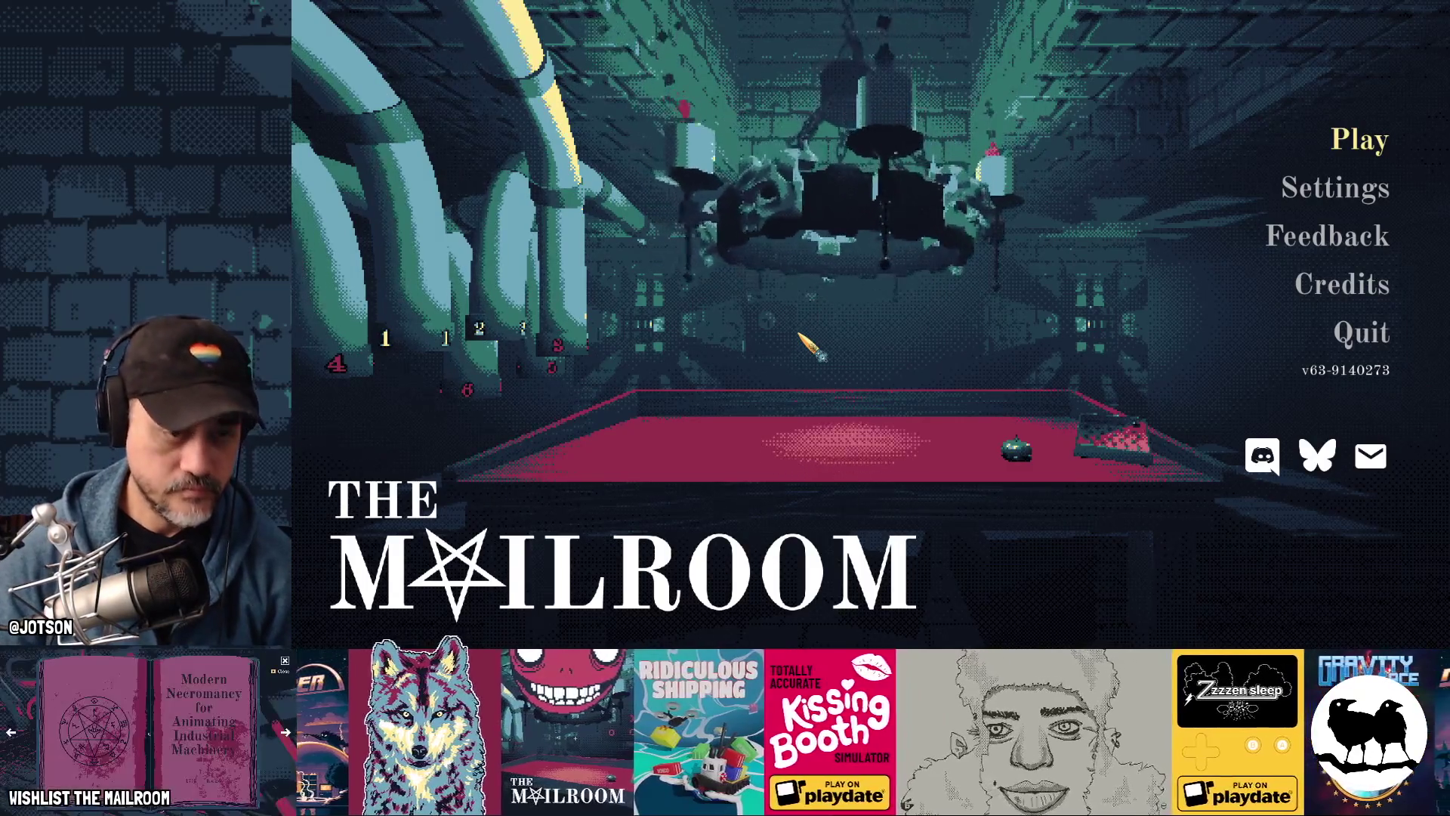
Step: Start a game, pick up the knife, and enter the ui console command
{"action": "key", "text": "Return"}
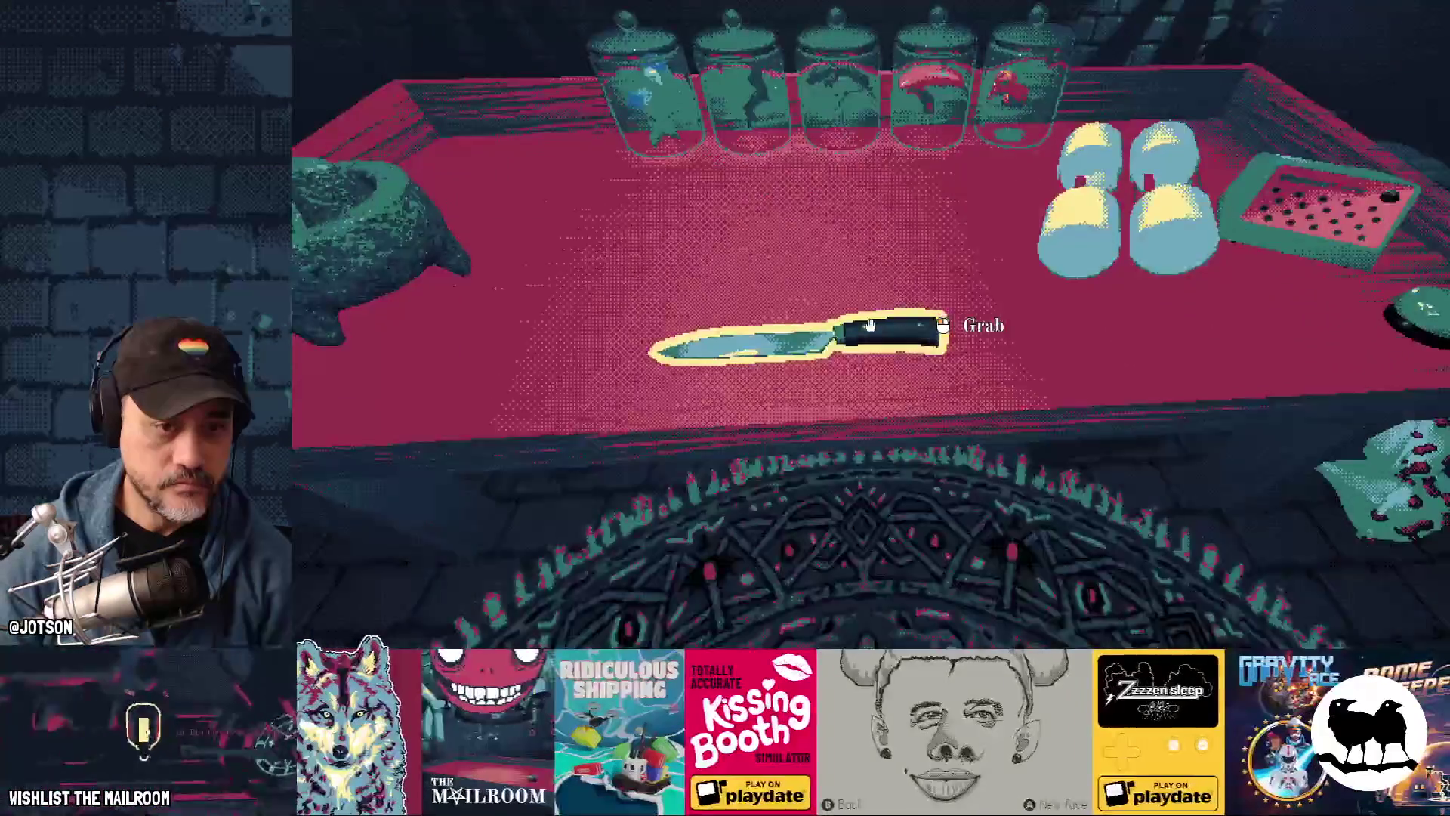
{"action": "left_click", "coordinate": [870, 325]}
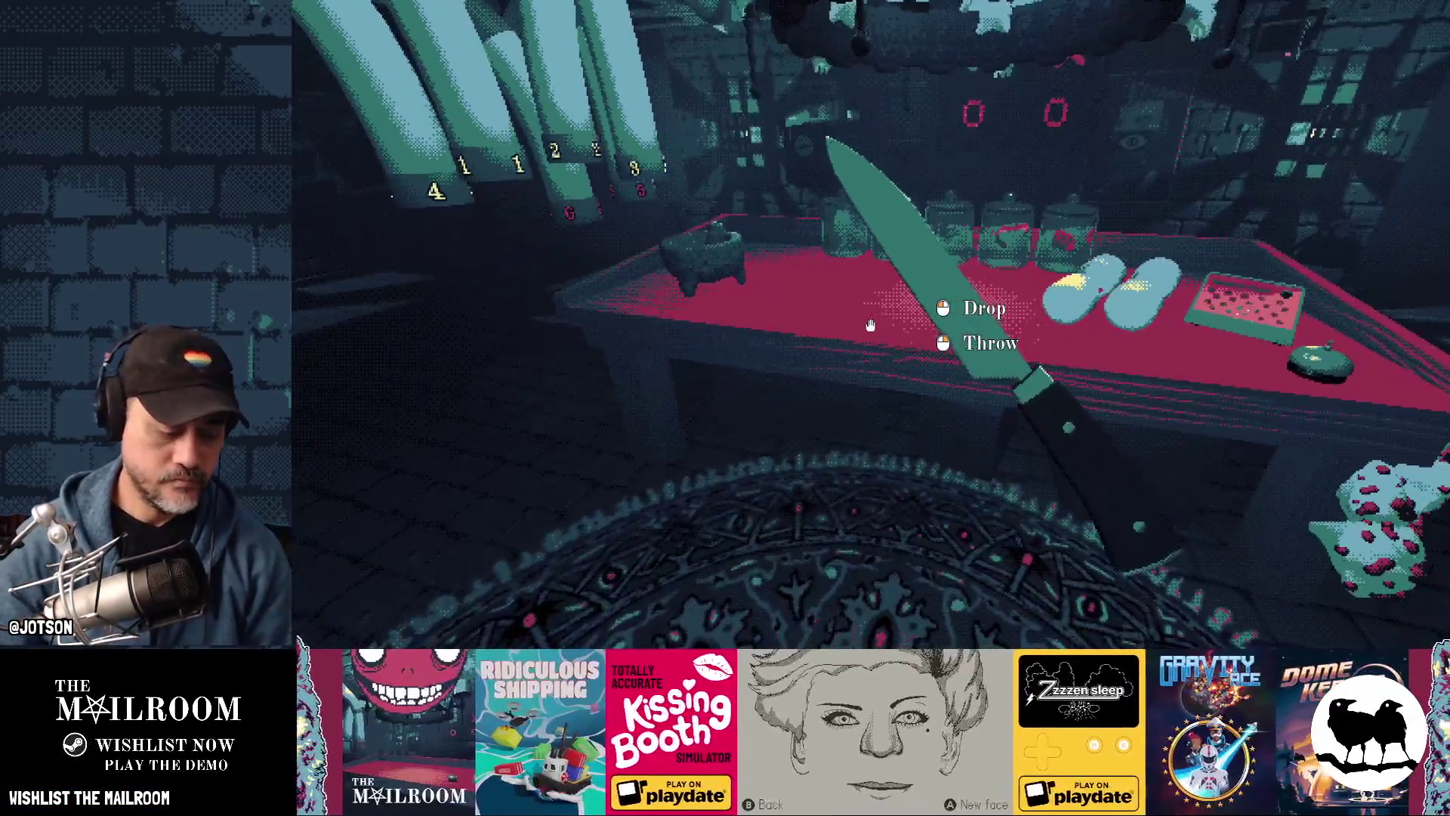
{"action": "key", "text": "grave"}
{"action": "type", "text": "ul"}
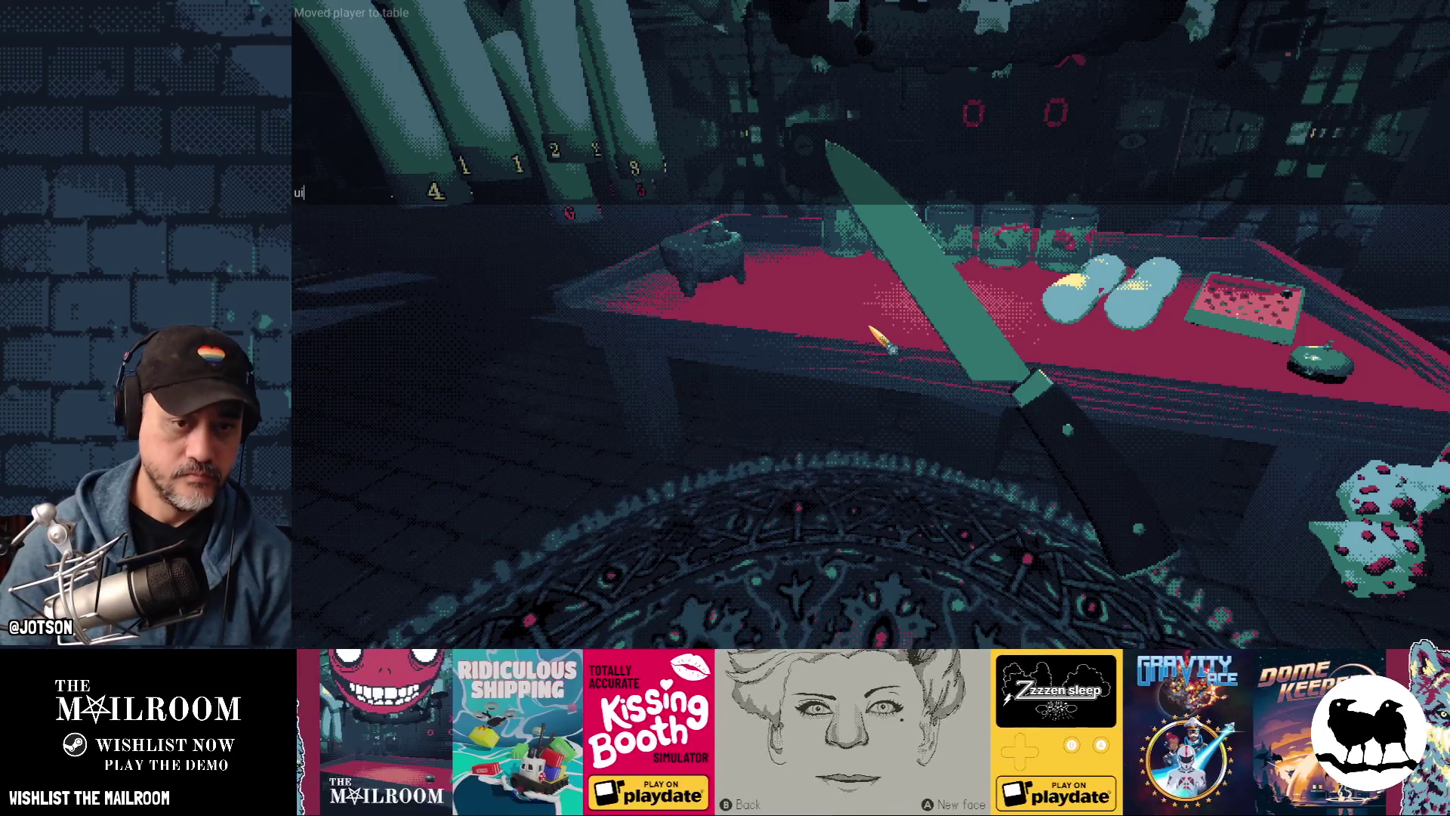
{"action": "key", "text": "Return"}
{"action": "key", "text": "grave"}
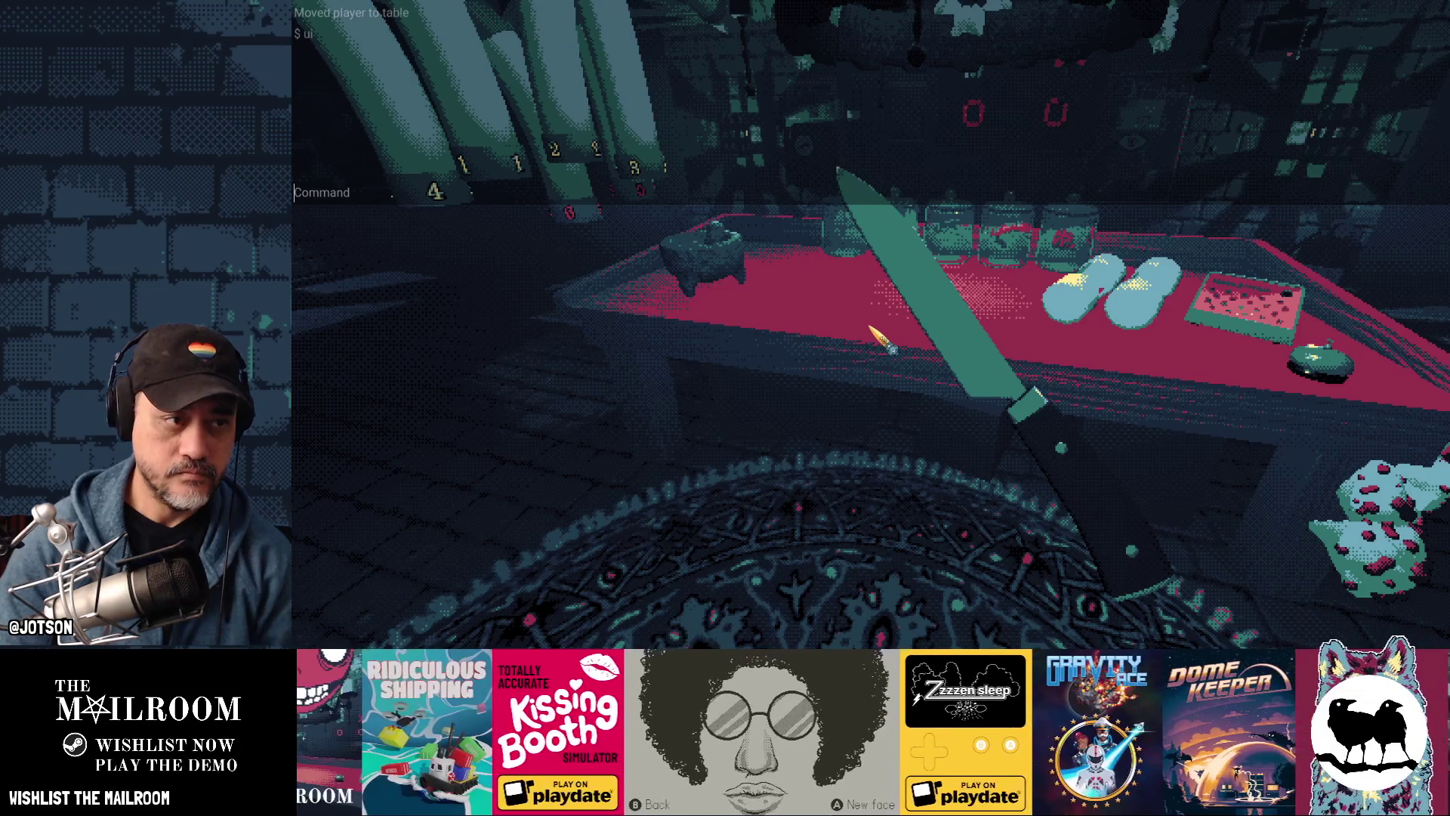
{"action": "type", "text": "hideui"}
Step: Enter the hideui console command, close the console, and pause with the window overview
{"action": "key", "text": "Return"}
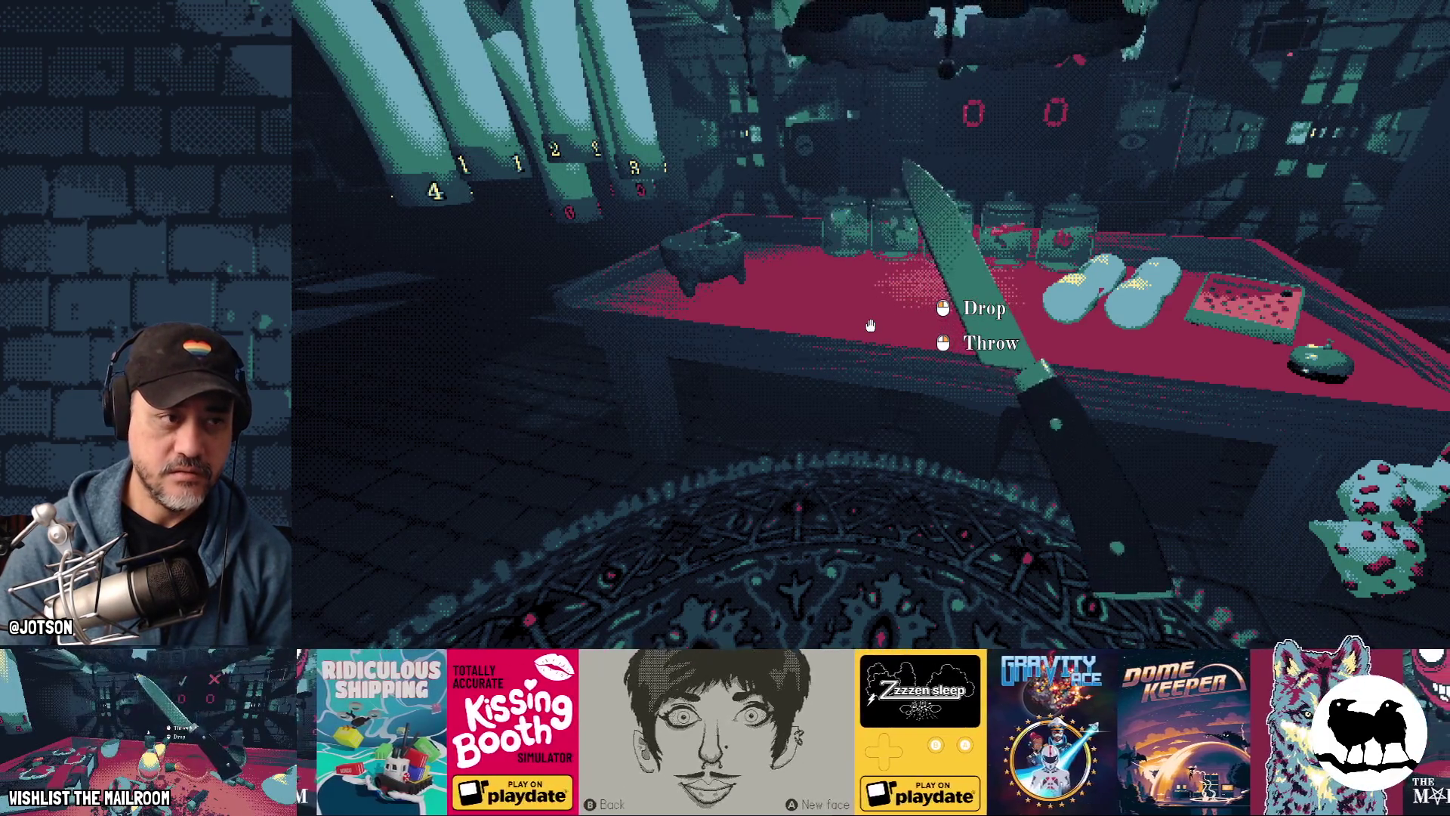
{"action": "key", "text": "grave"}
{"action": "type", "text": "ui hid"}
{"action": "key", "text": "Return"}
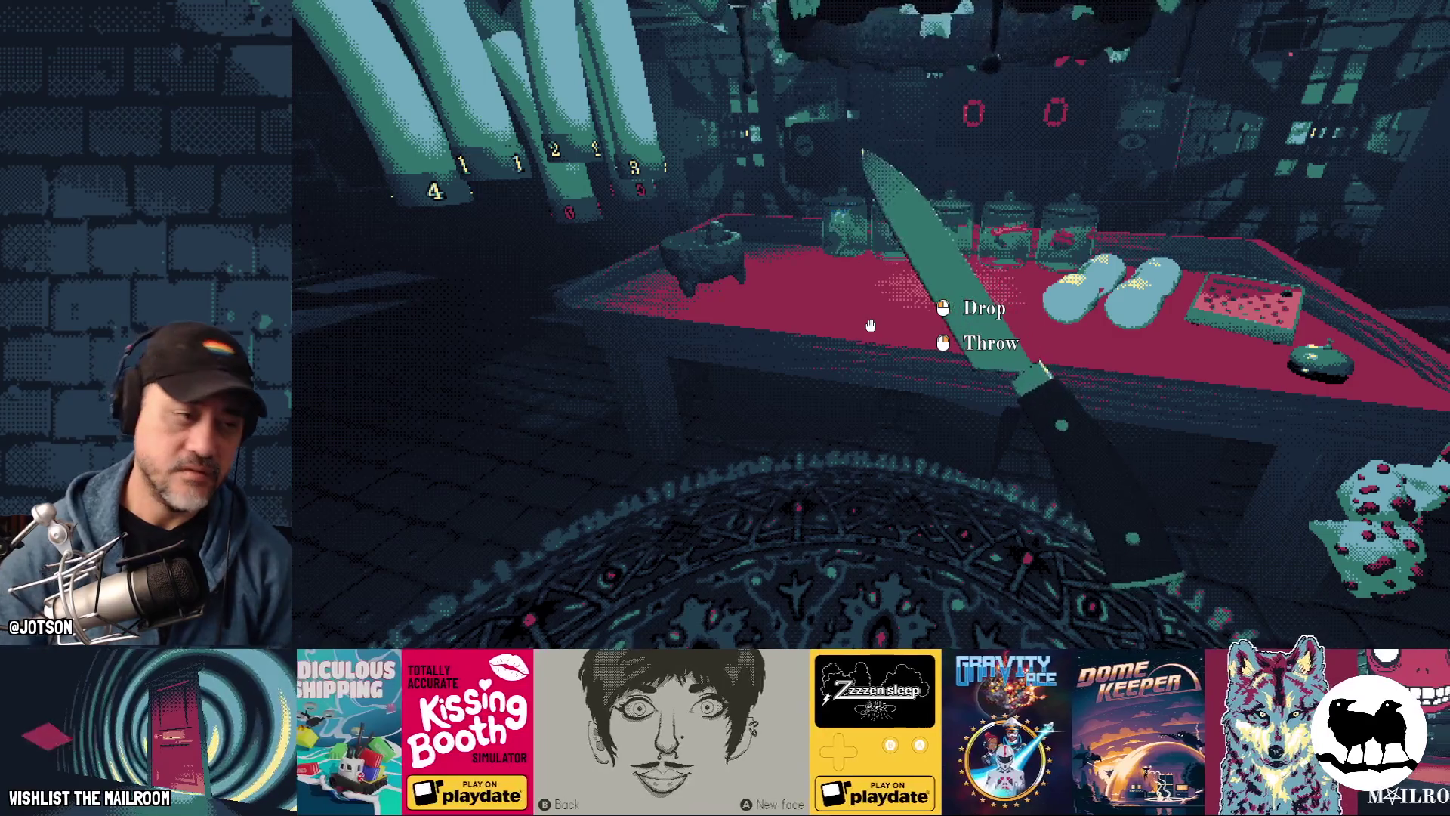
{"action": "key", "text": "super"}
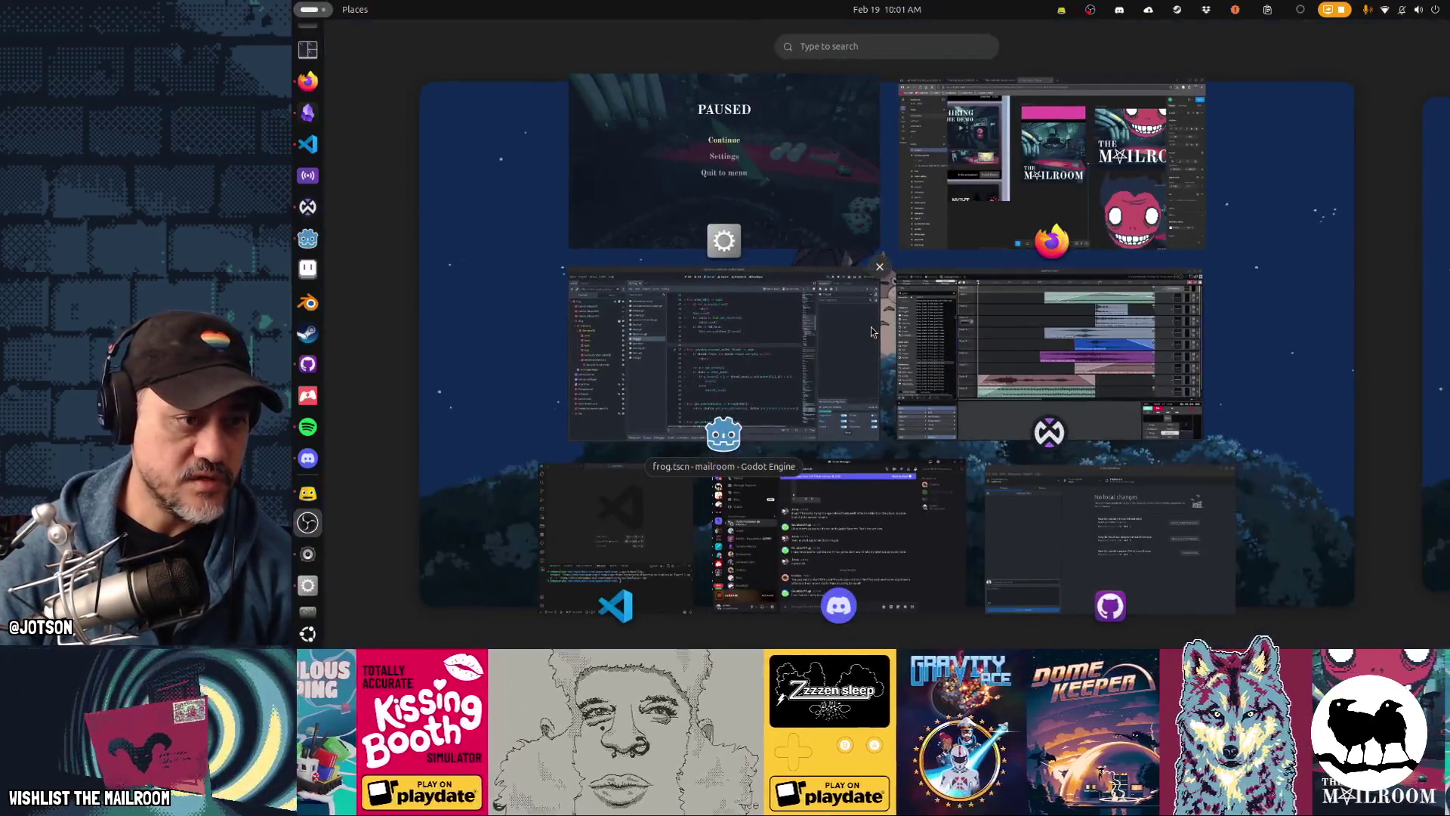
Step: Quick Open console.gd and search it for 'hide' to check the hide logic
{"action": "left_click", "coordinate": [725, 363]}
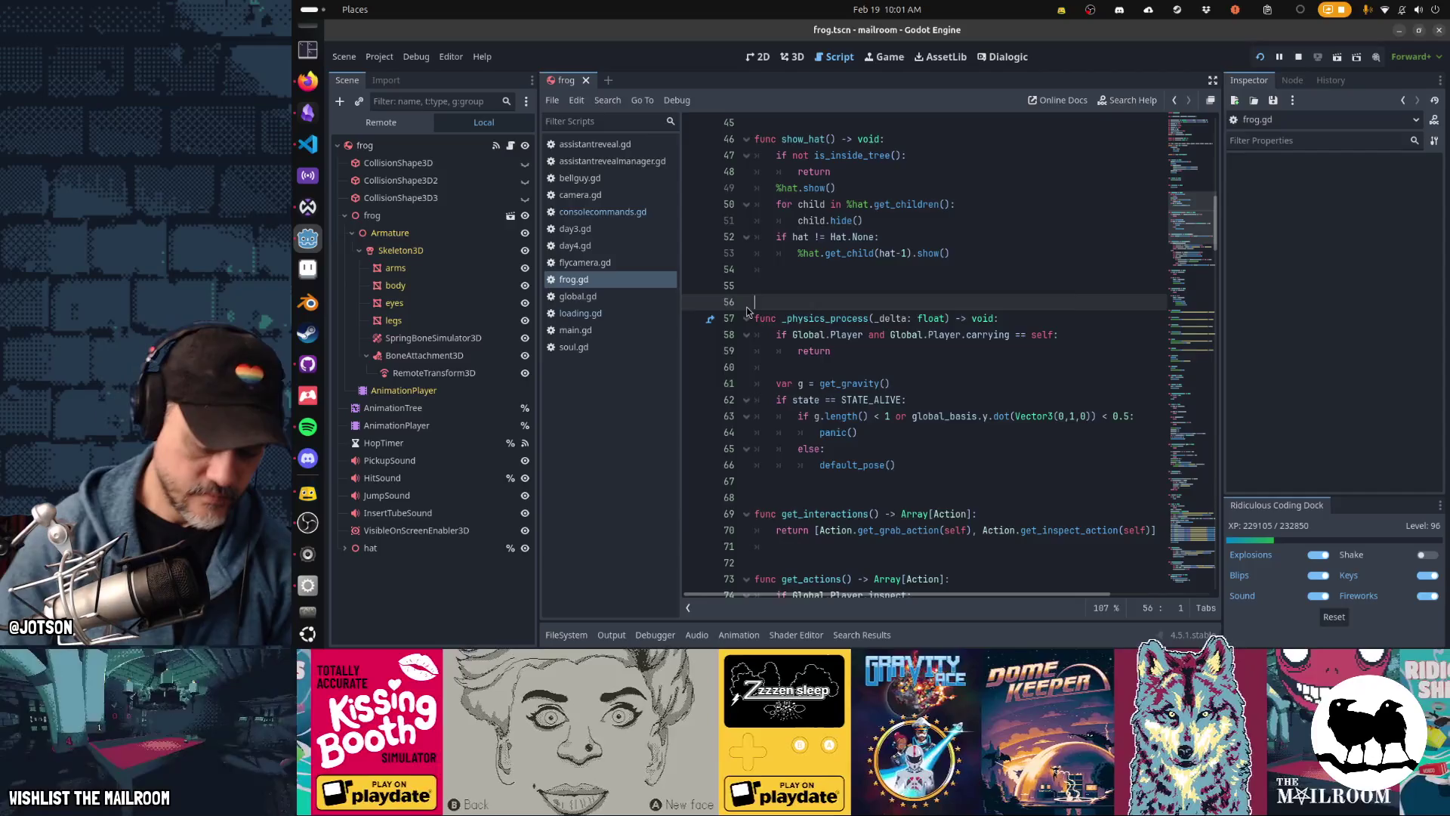
{"action": "key", "text": "ctrl+alt+o"}
{"action": "type", "text": "console"}
{"action": "key", "text": "Return"}
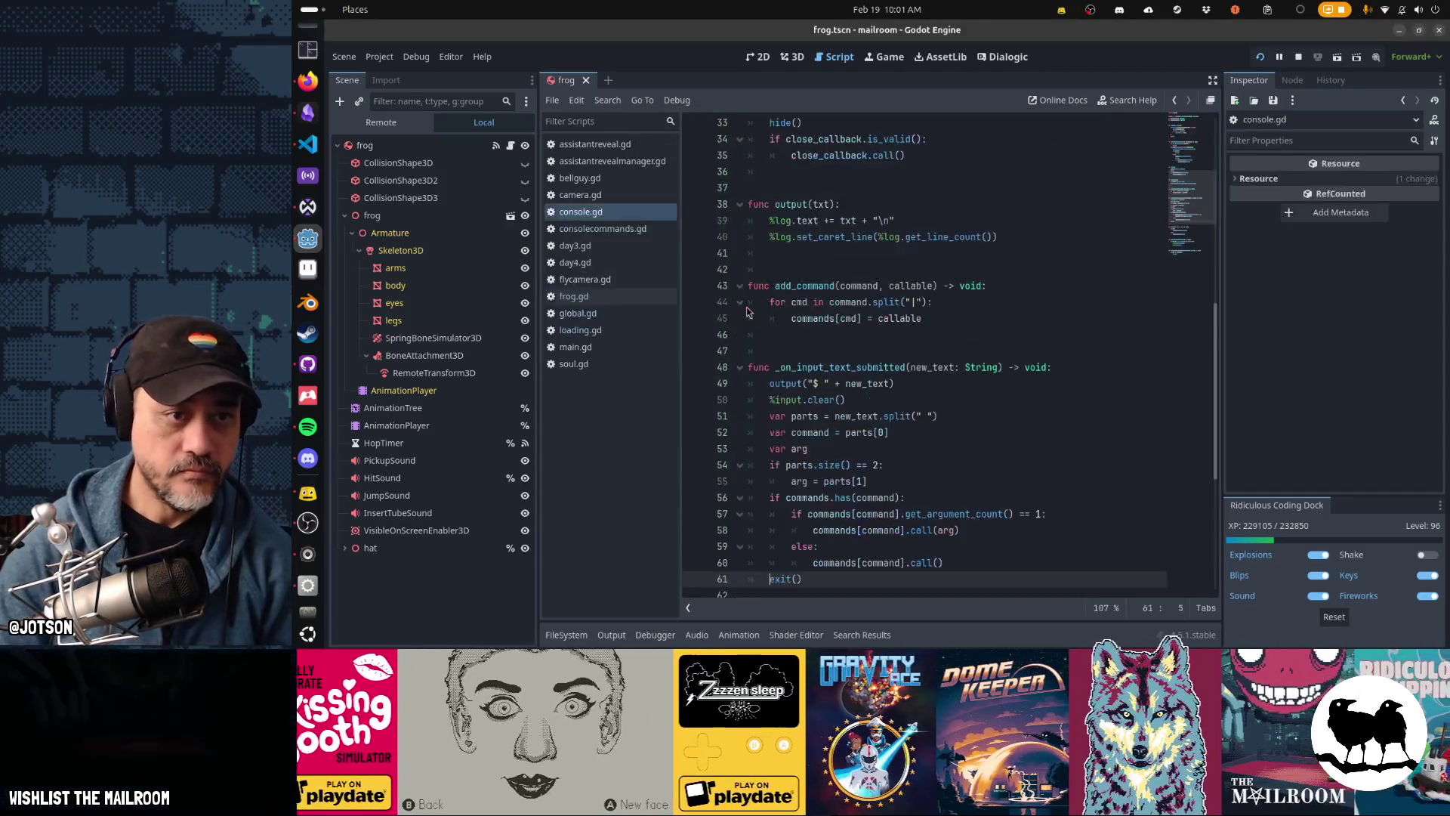
{"action": "key", "text": "ctrl+f"}
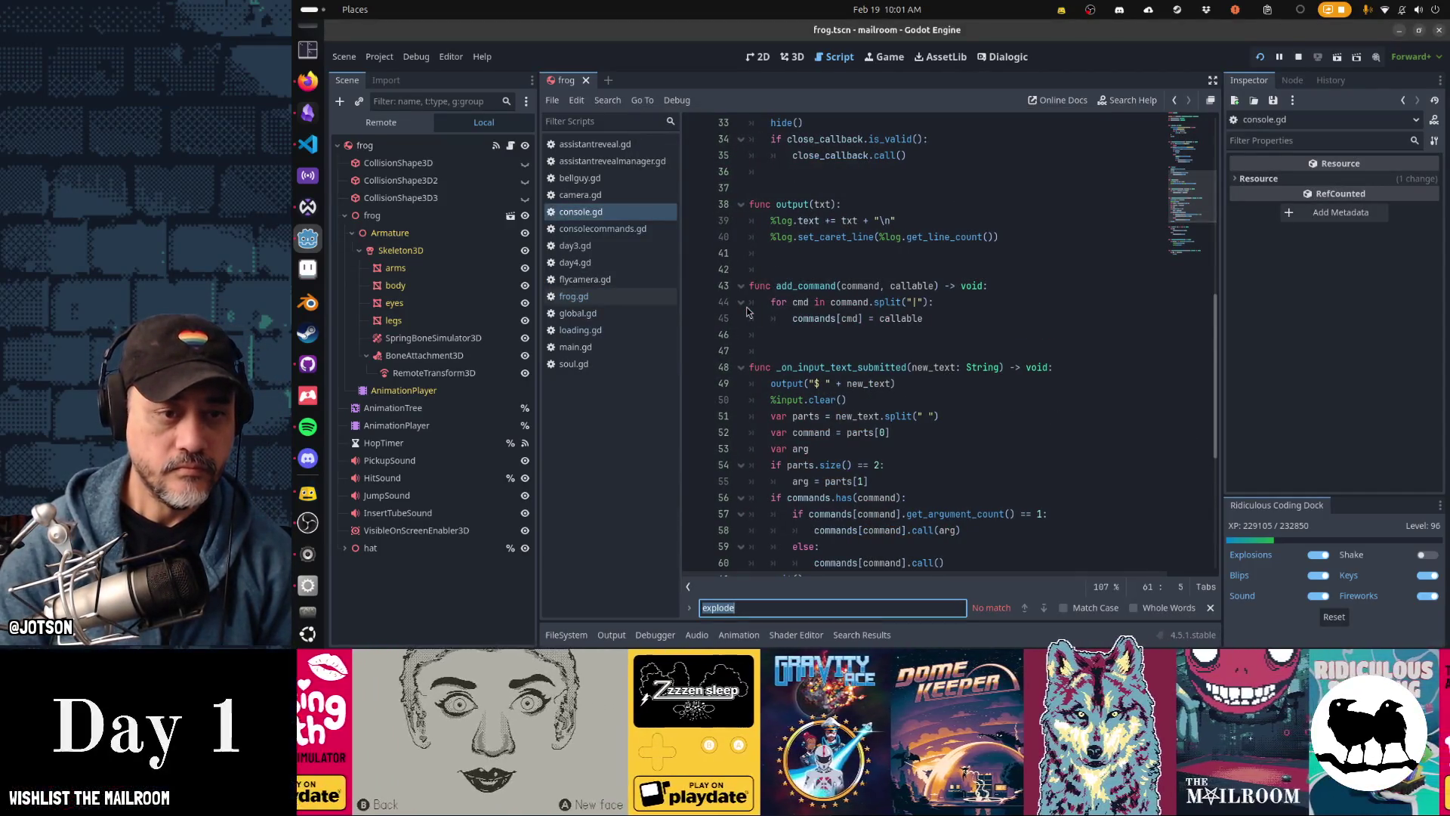
{"action": "type", "text": "hide"}
{"action": "key", "text": "Return"}
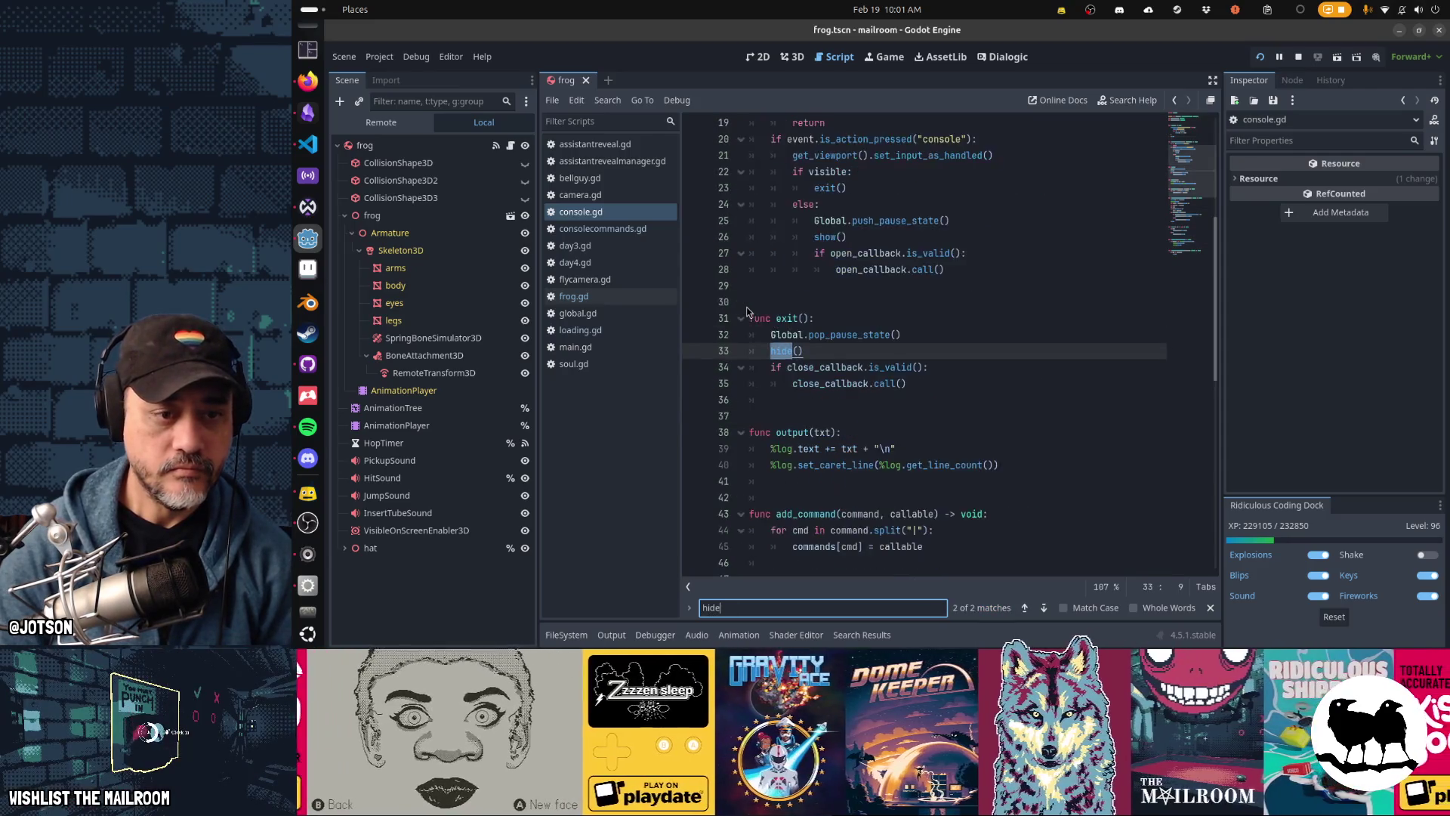
{"action": "key", "text": "Return"}
{"action": "key", "text": "Escape"}
Step: Switch to consolecommands.gd and find the ui command definition
{"action": "key", "text": "alt+Left"}
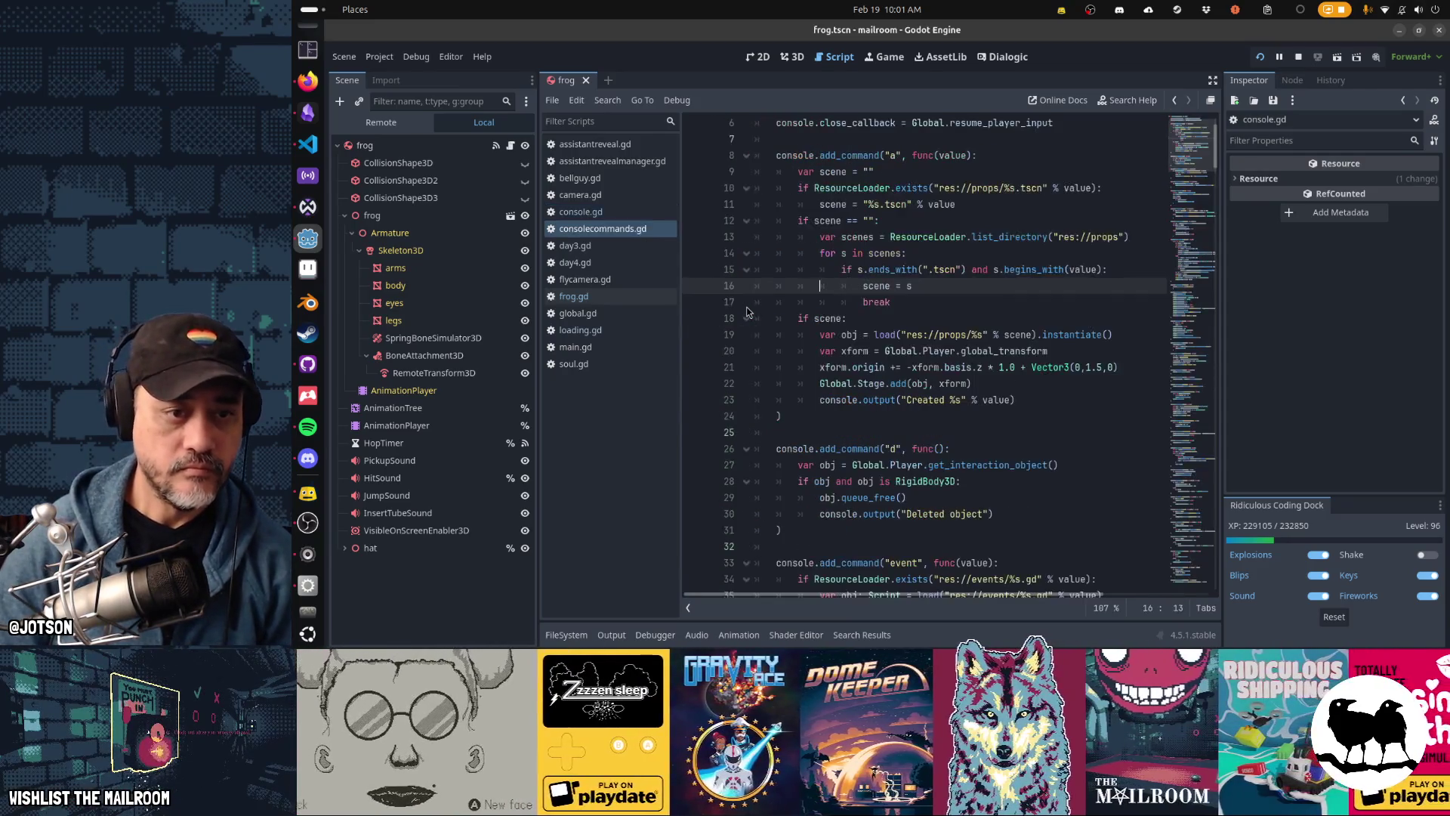
{"action": "key", "text": "ctrl+f"}
{"action": "type", "text": "hide"}
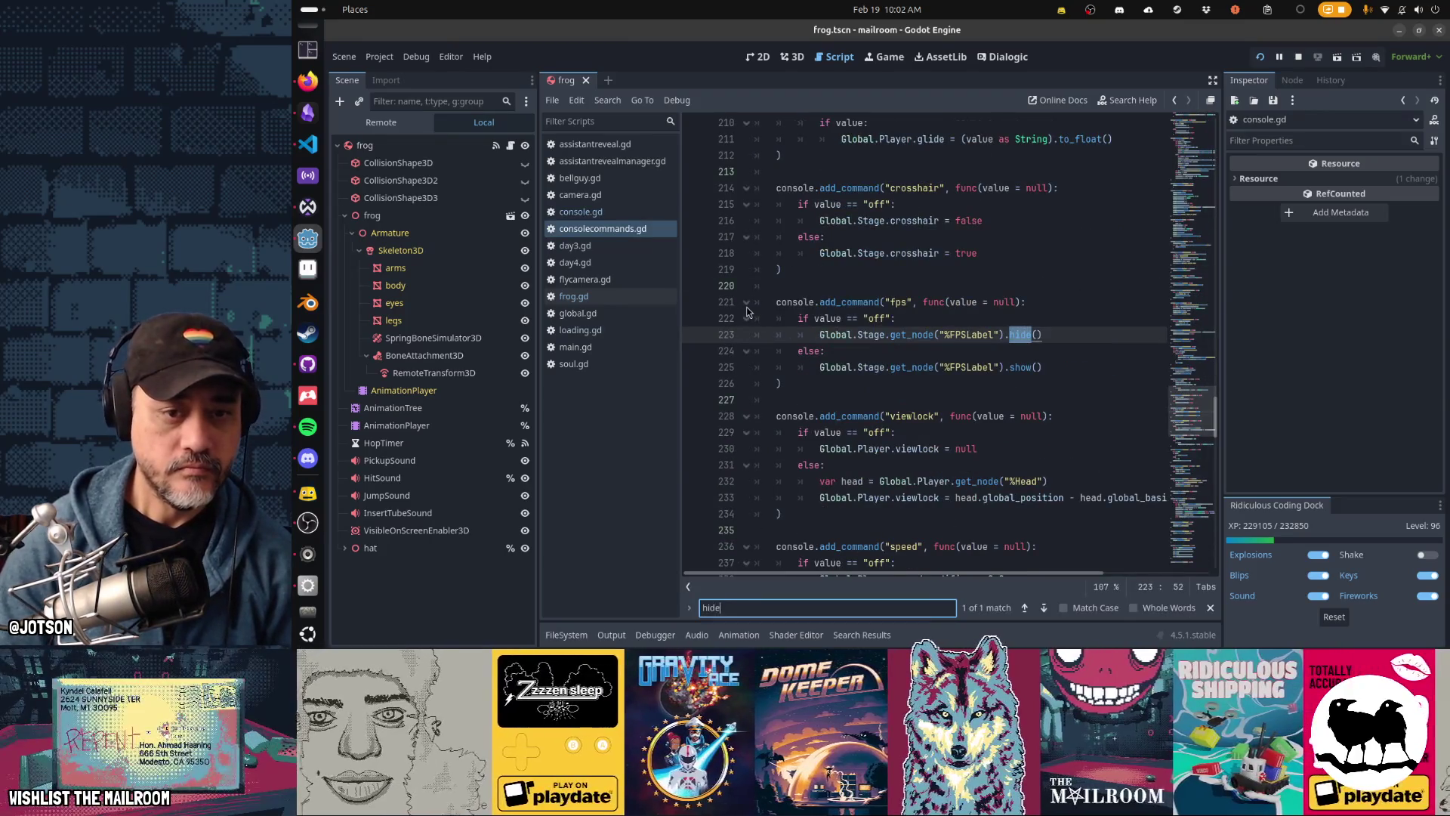
{"action": "key", "text": "Escape"}
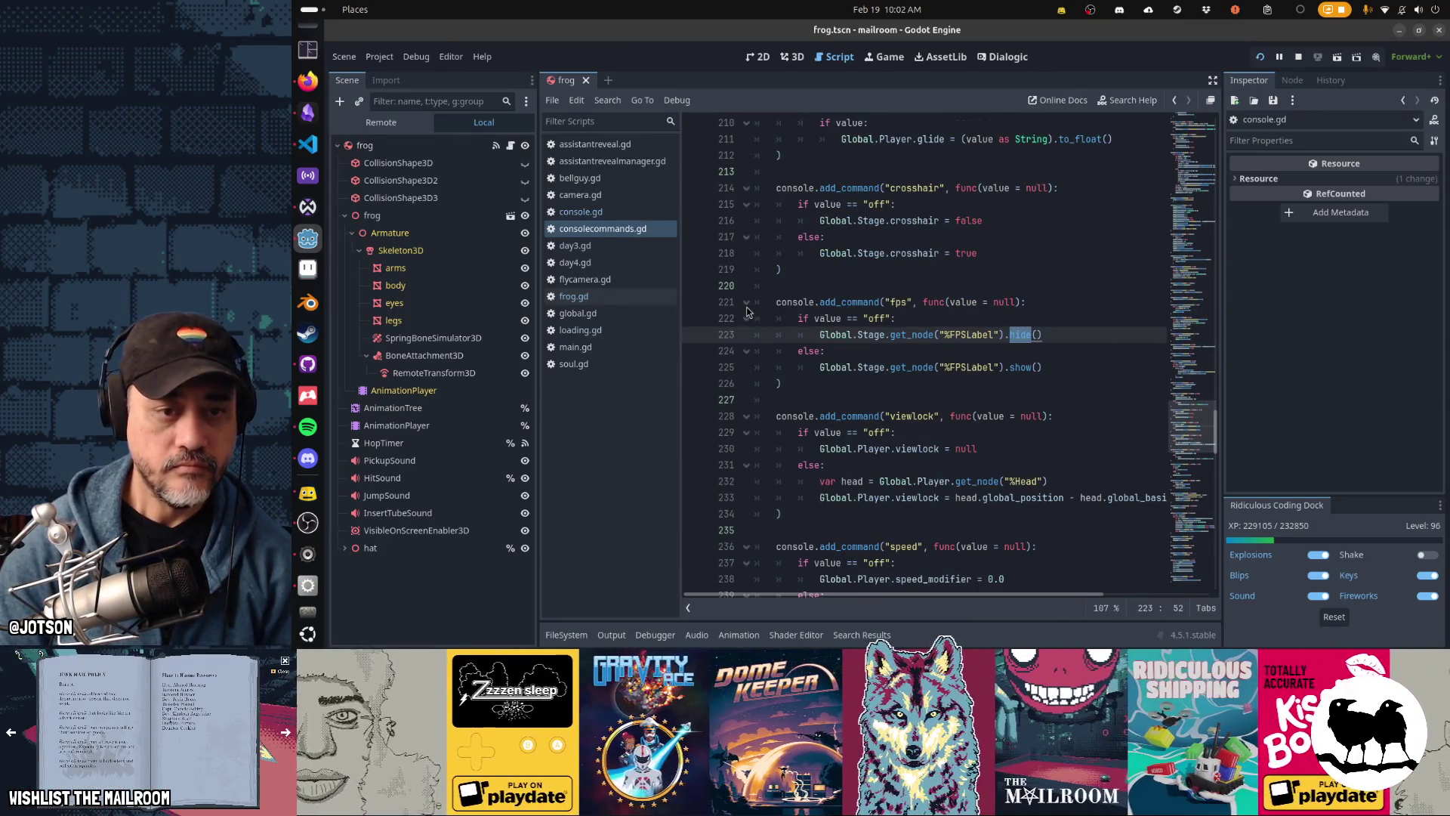
{"action": "key", "text": "ctrl+f"}
{"action": "type", "text": "ui"}
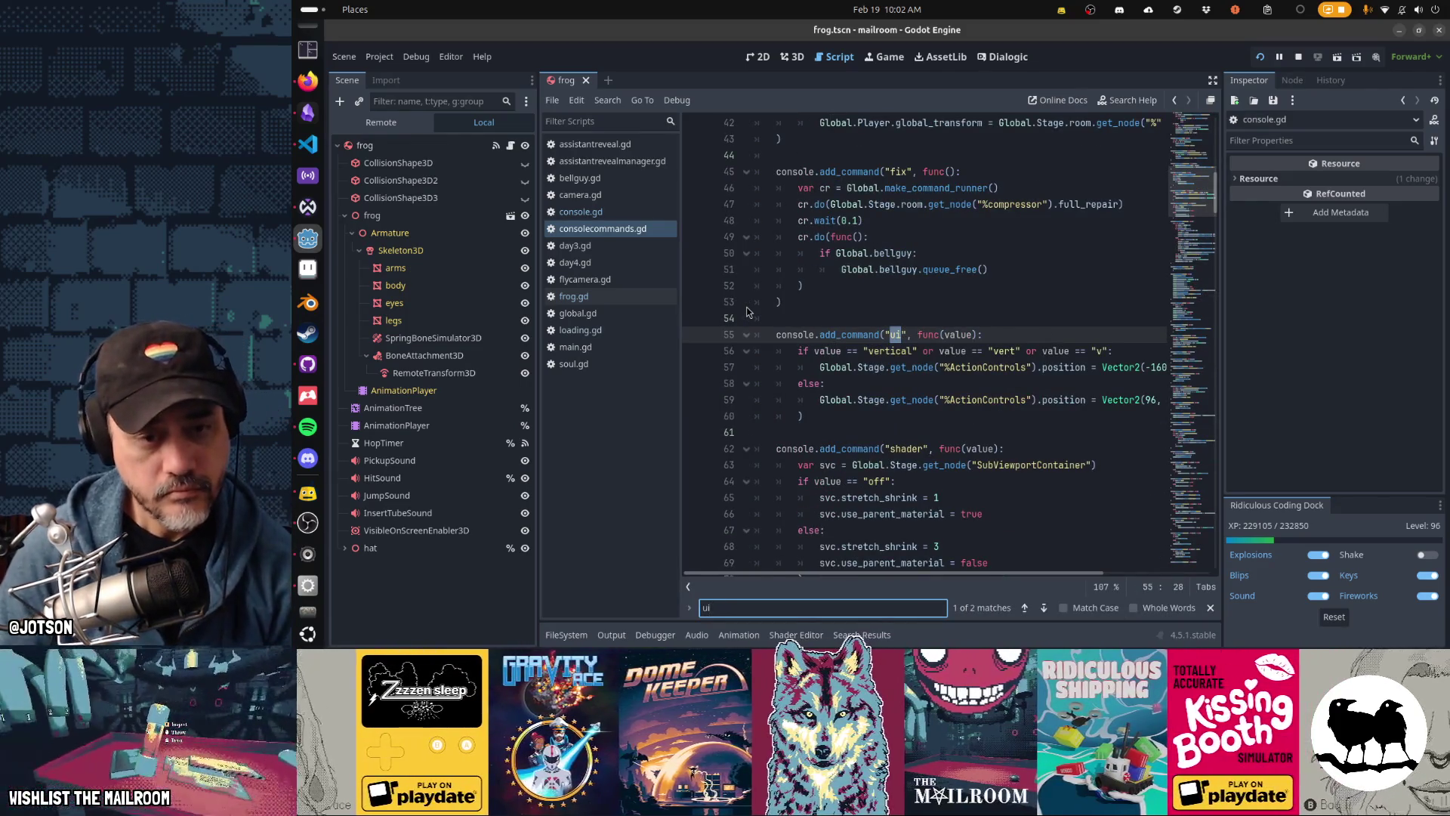
{"action": "key", "text": "Return"}
{"action": "key", "text": "Return"}
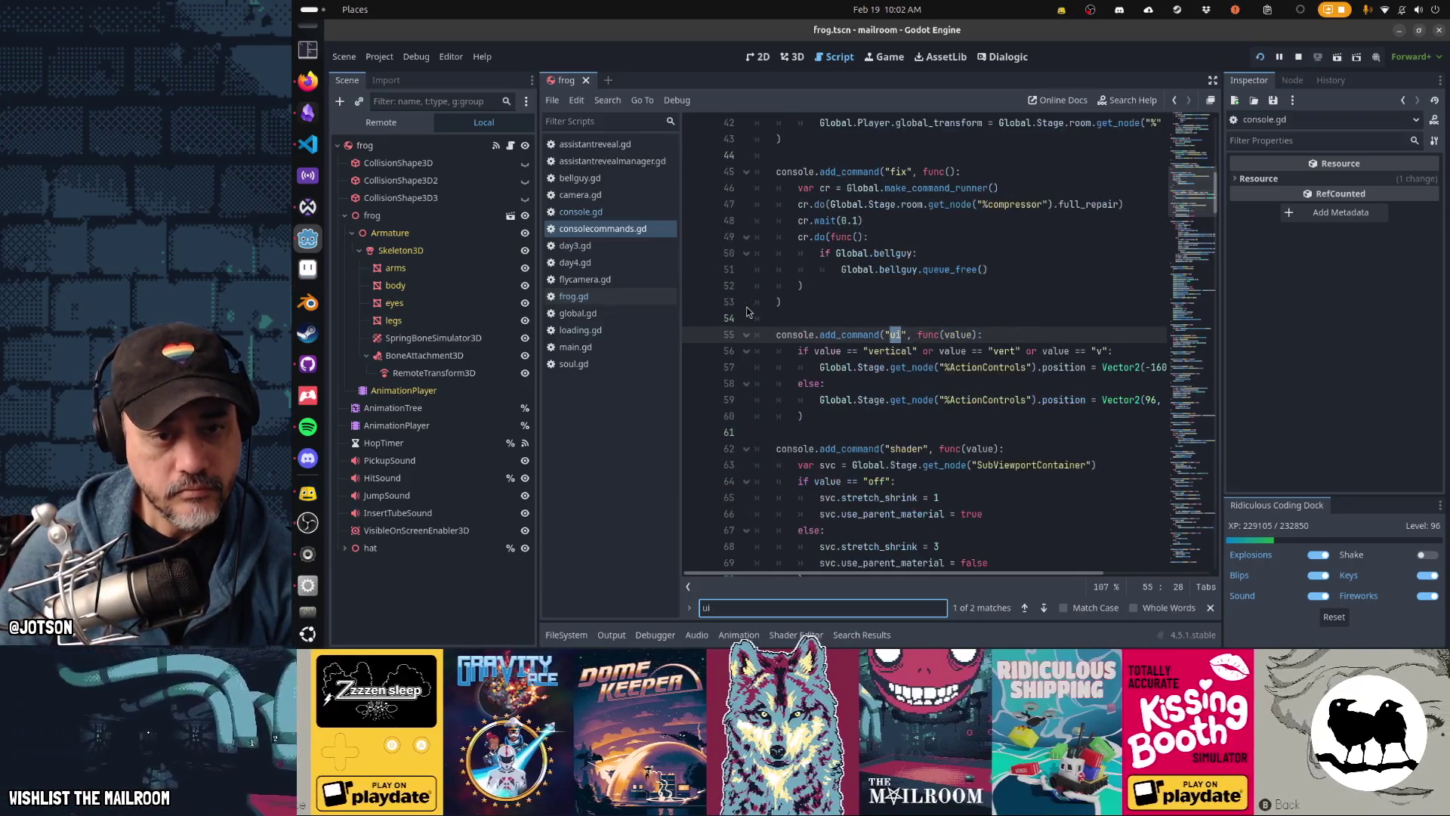
{"action": "key", "text": "Return"}
Step: Search consolecommands.gd for 'action' and step through its matches
{"action": "key", "text": "BackSpace"}
{"action": "key", "text": "BackSpace"}
{"action": "type", "text": "actuib"}
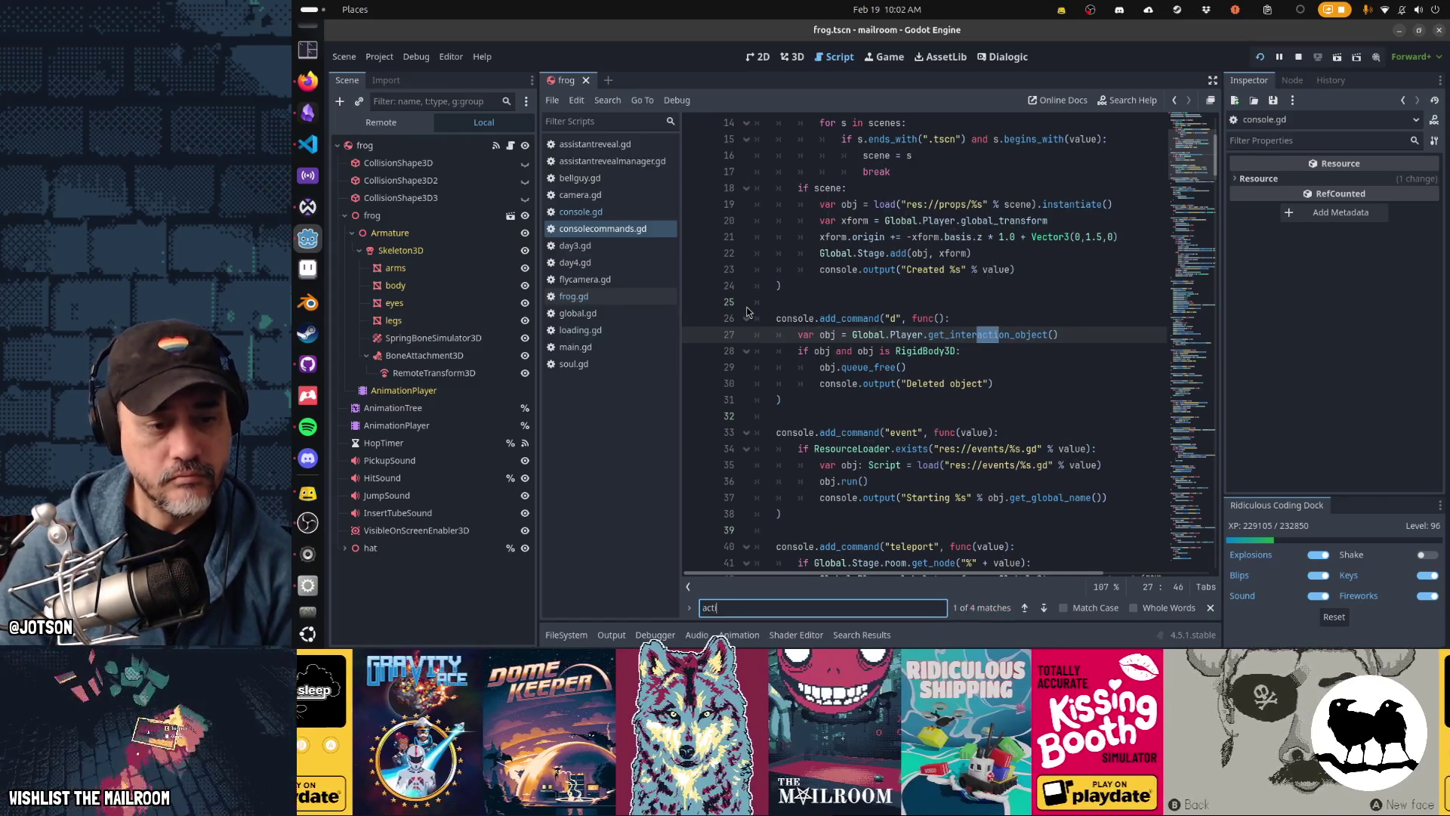
{"action": "key", "text": "Return"}
{"action": "key", "text": "Return"}
{"action": "key", "text": "Return"}
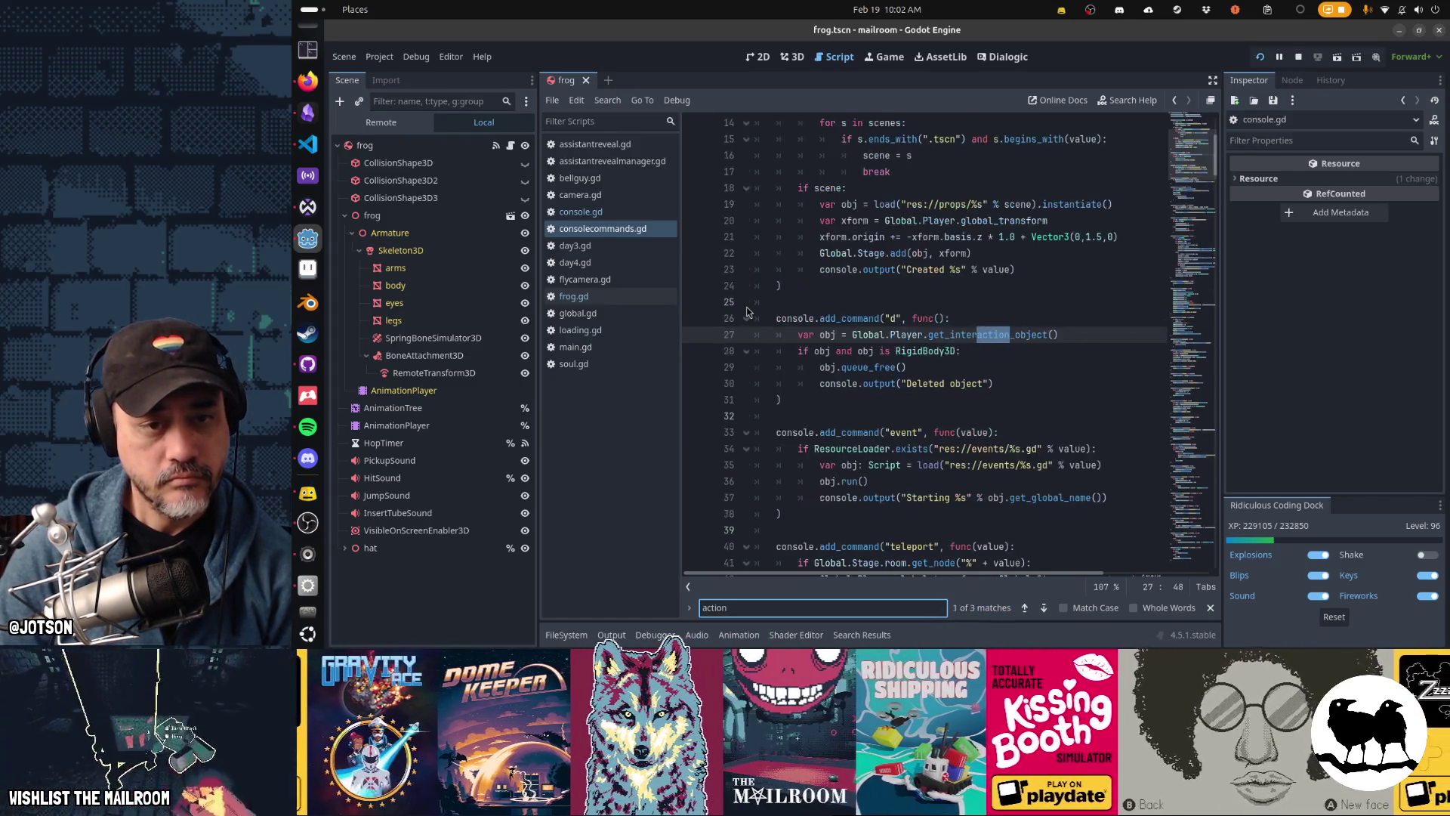
{"action": "key", "text": "Return"}
{"action": "key", "text": "Return"}
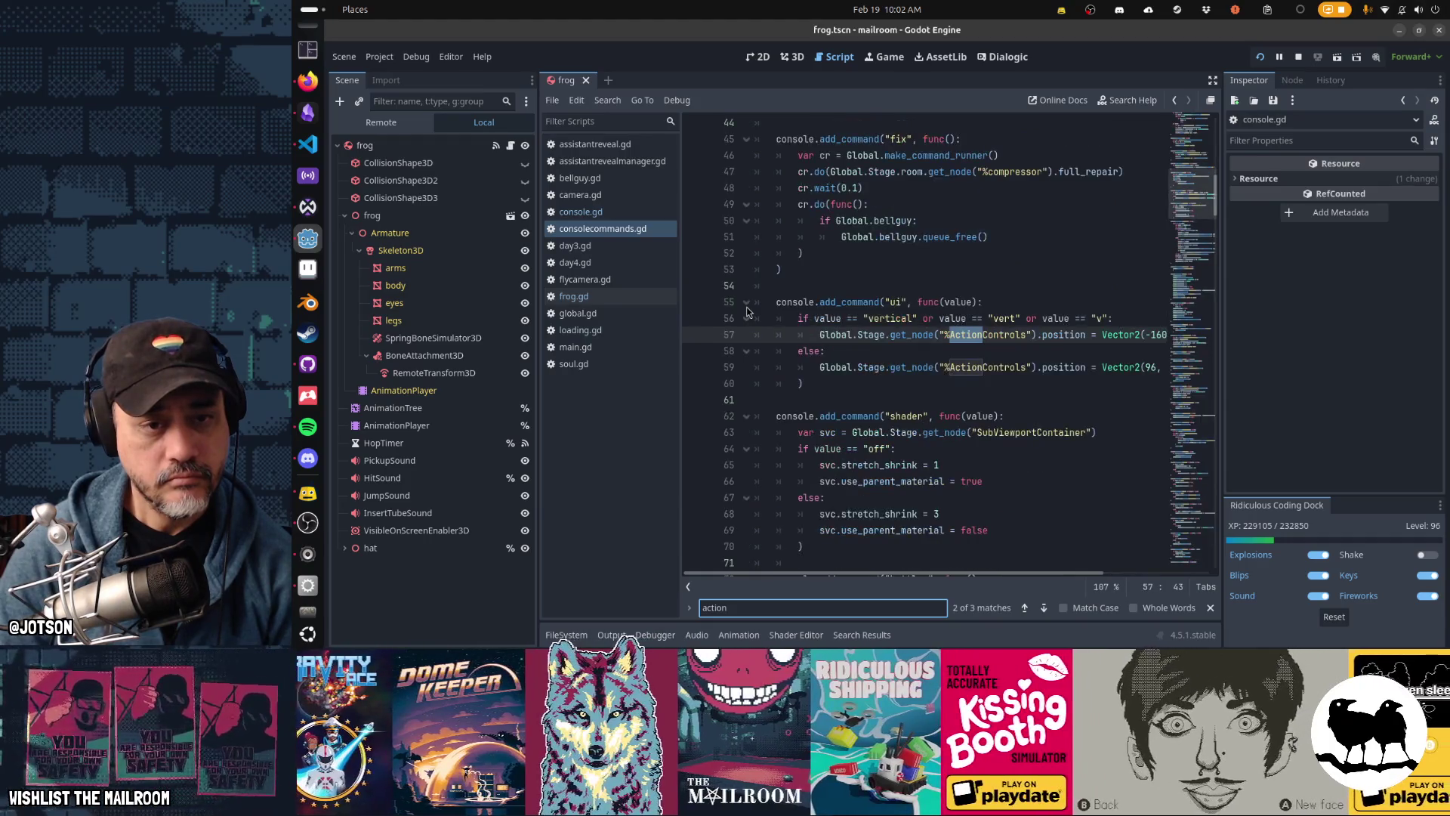